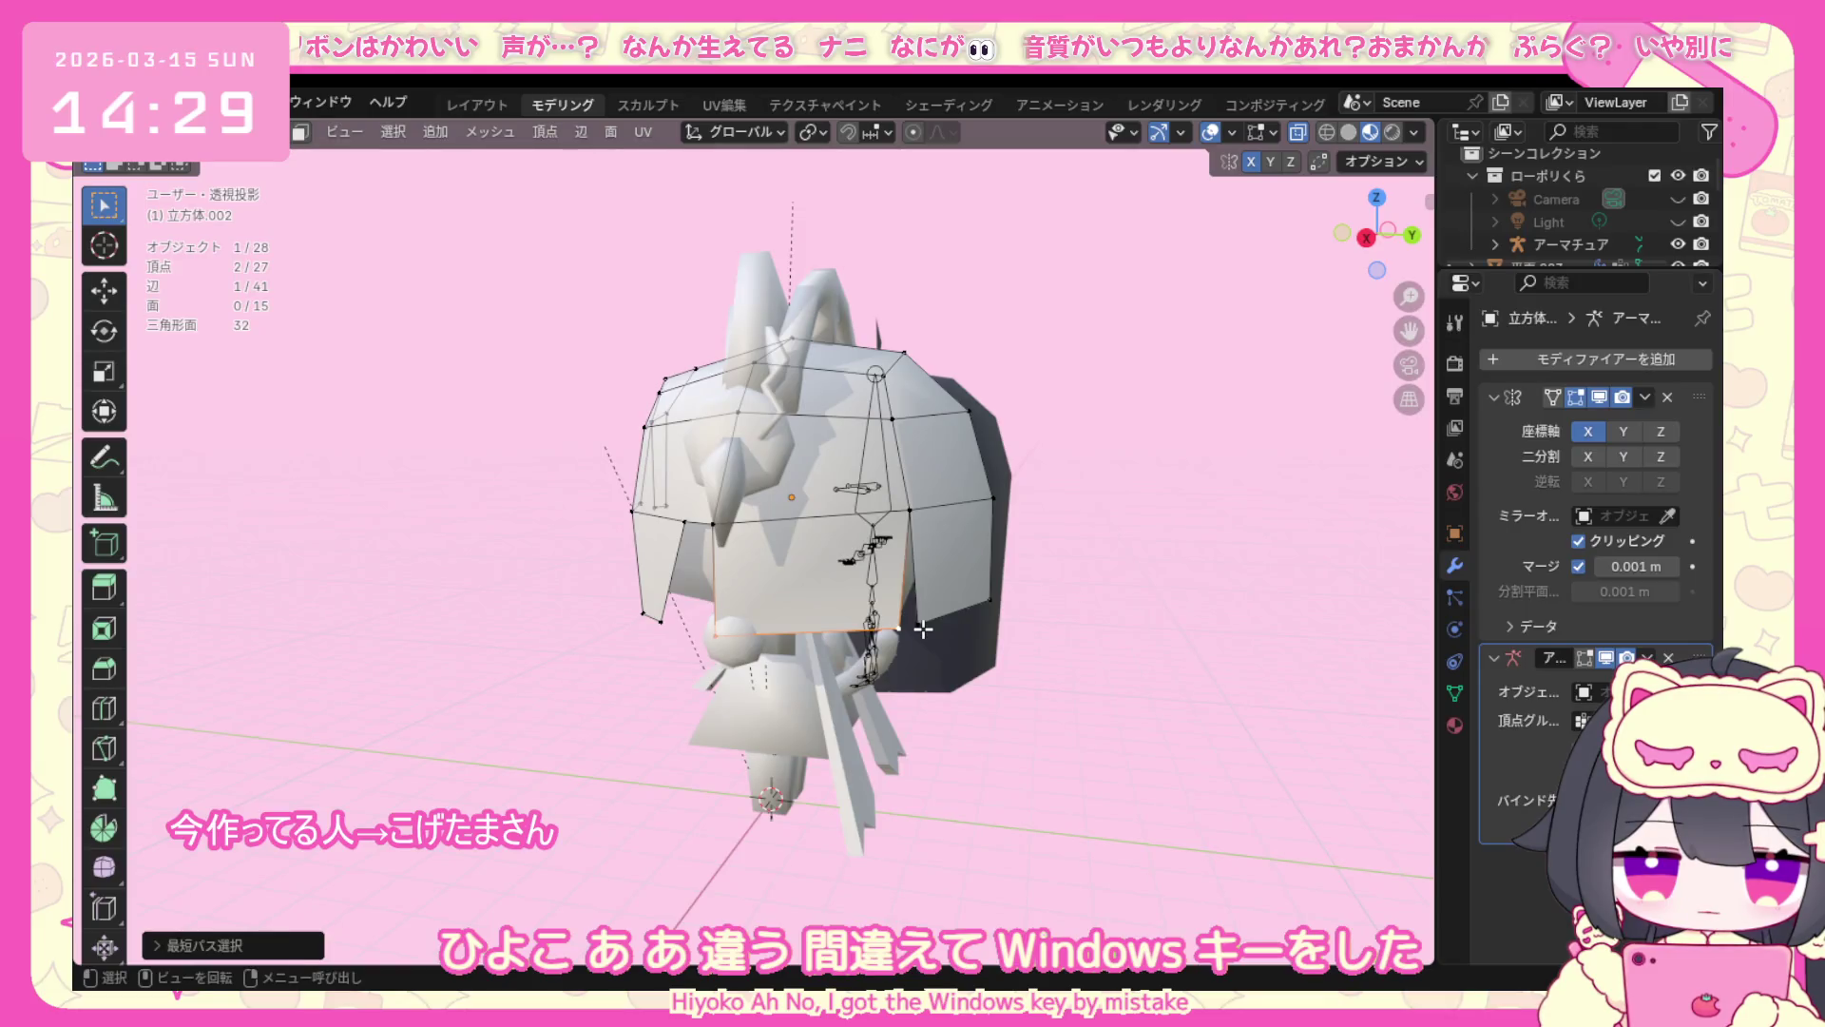
Knife-cut a new vertical edge into the back of the hair and extrude a vertex from it.
key(k)
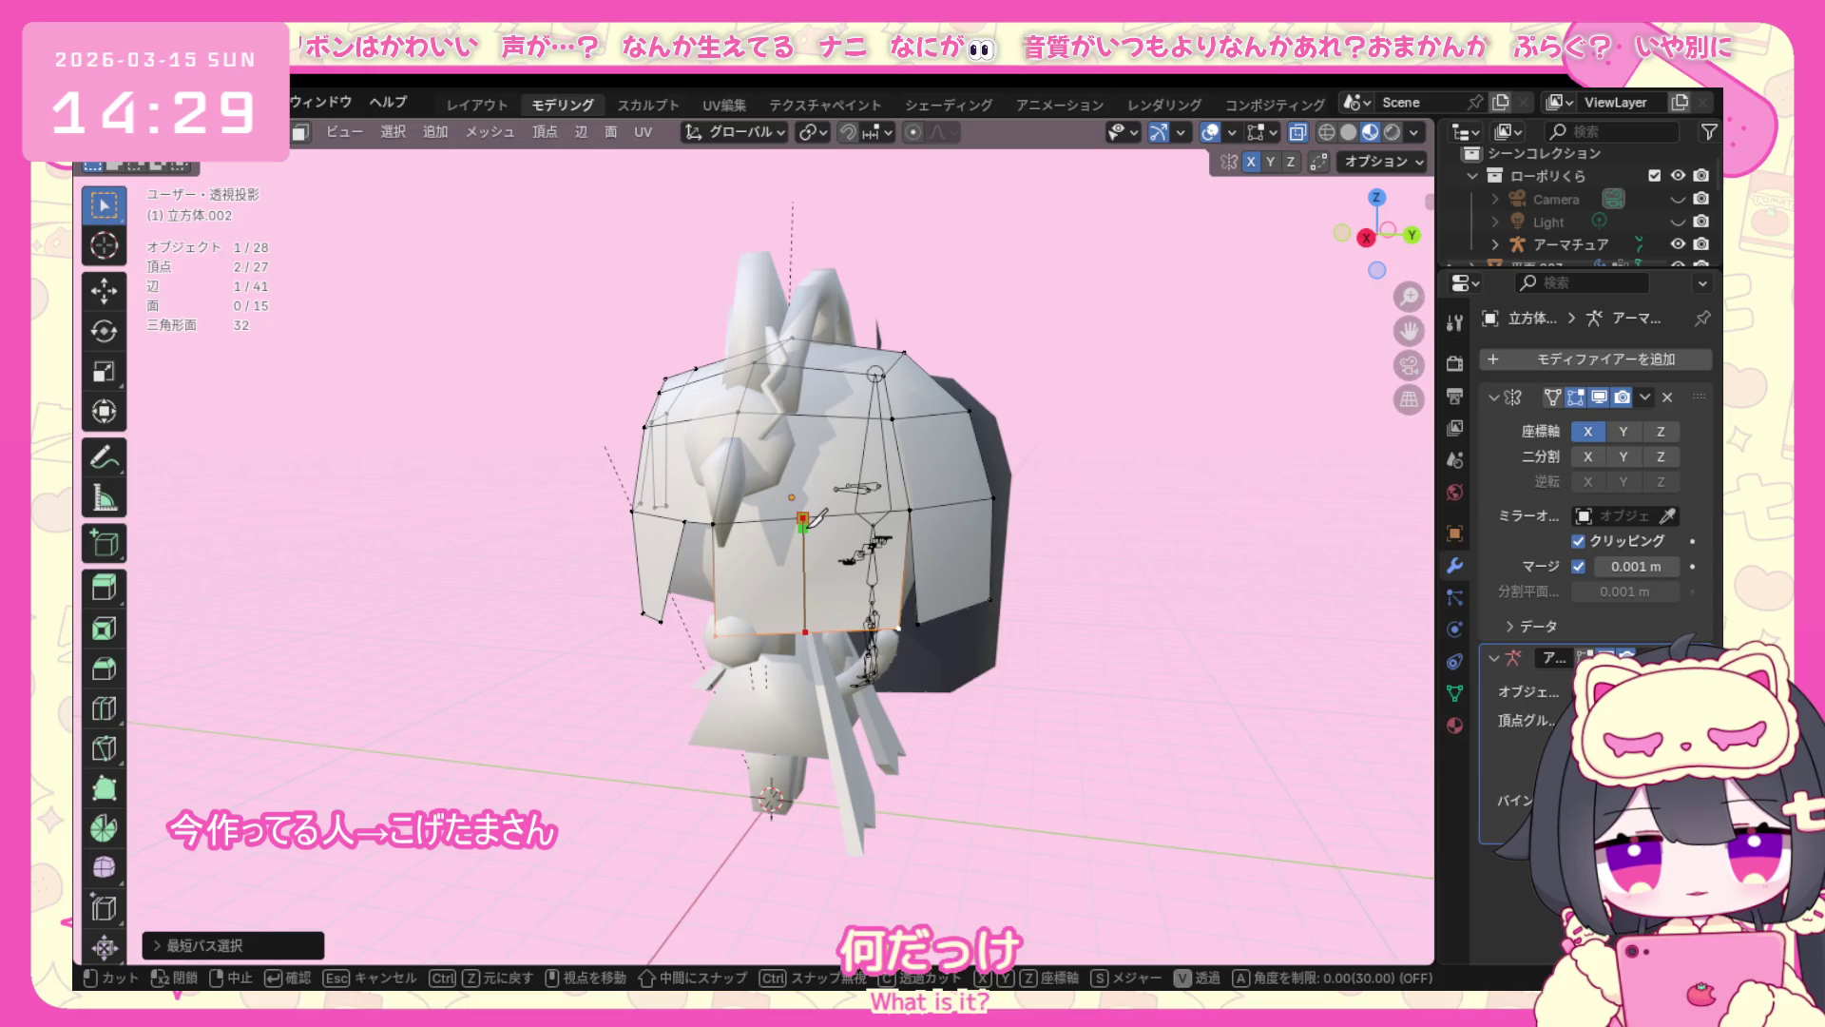
click(805, 632)
key(Return)
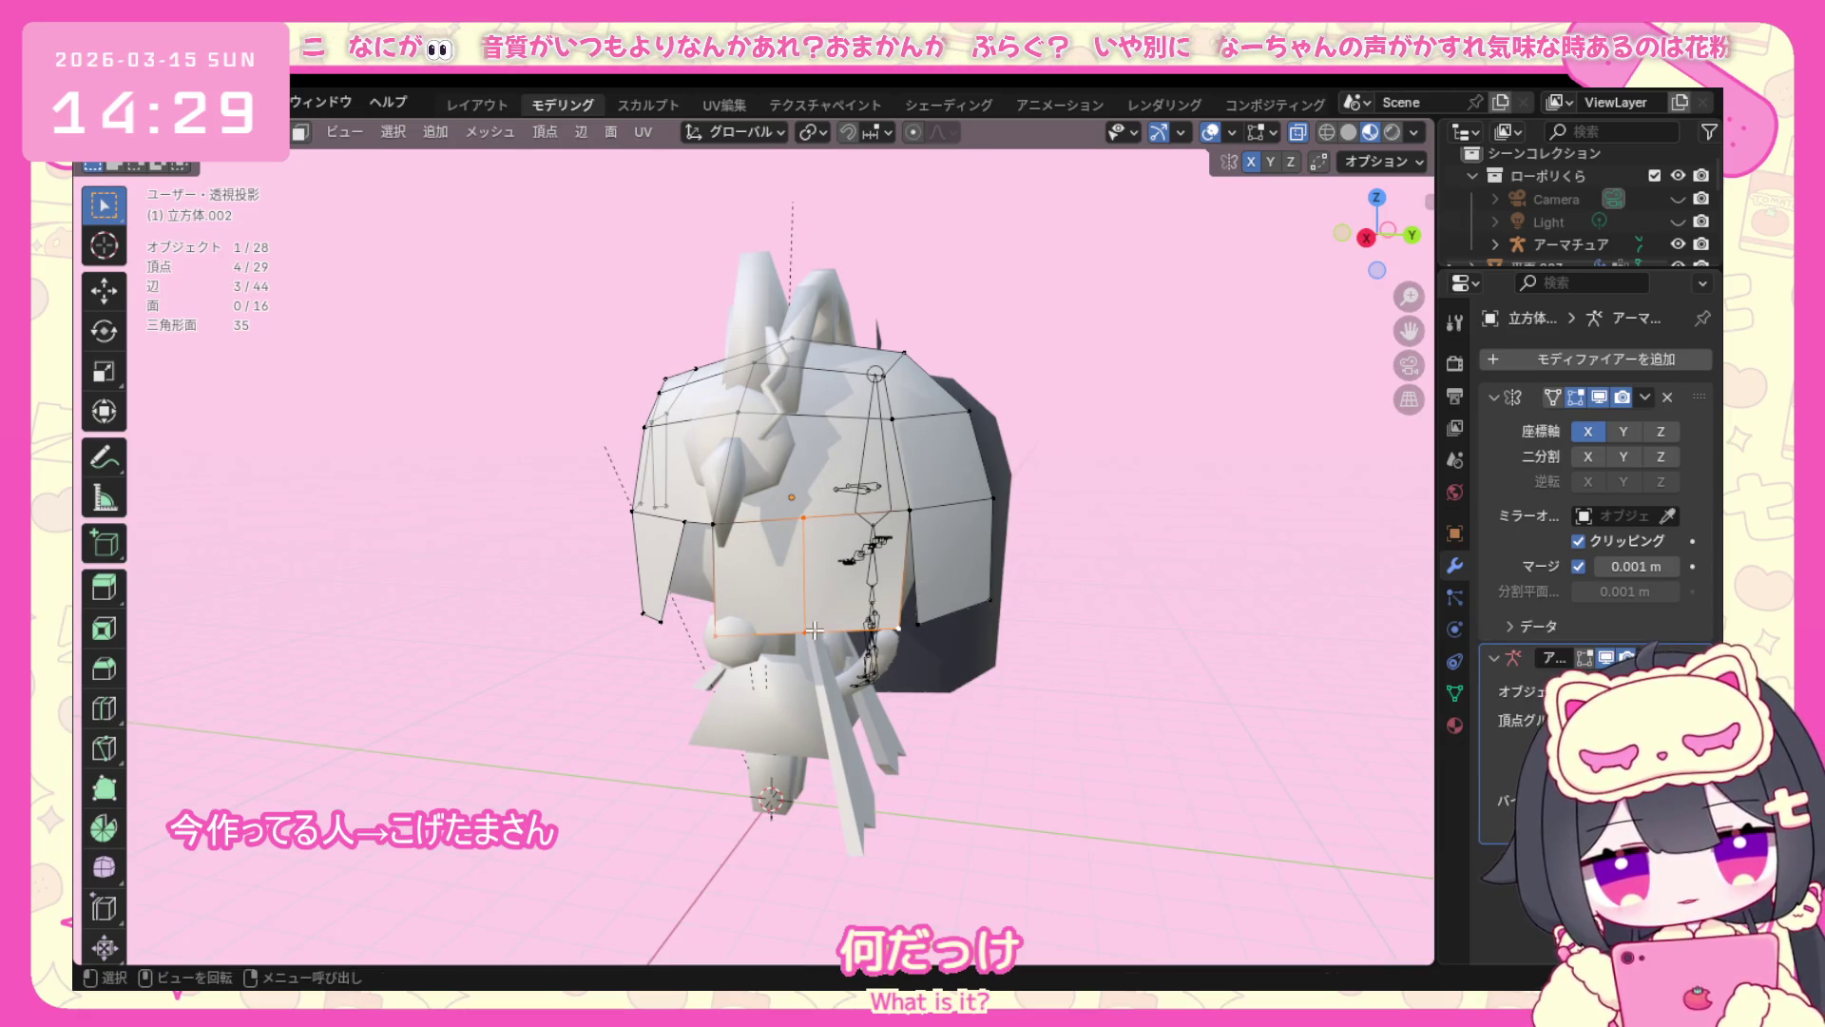
scroll(797, 641, up, 3)
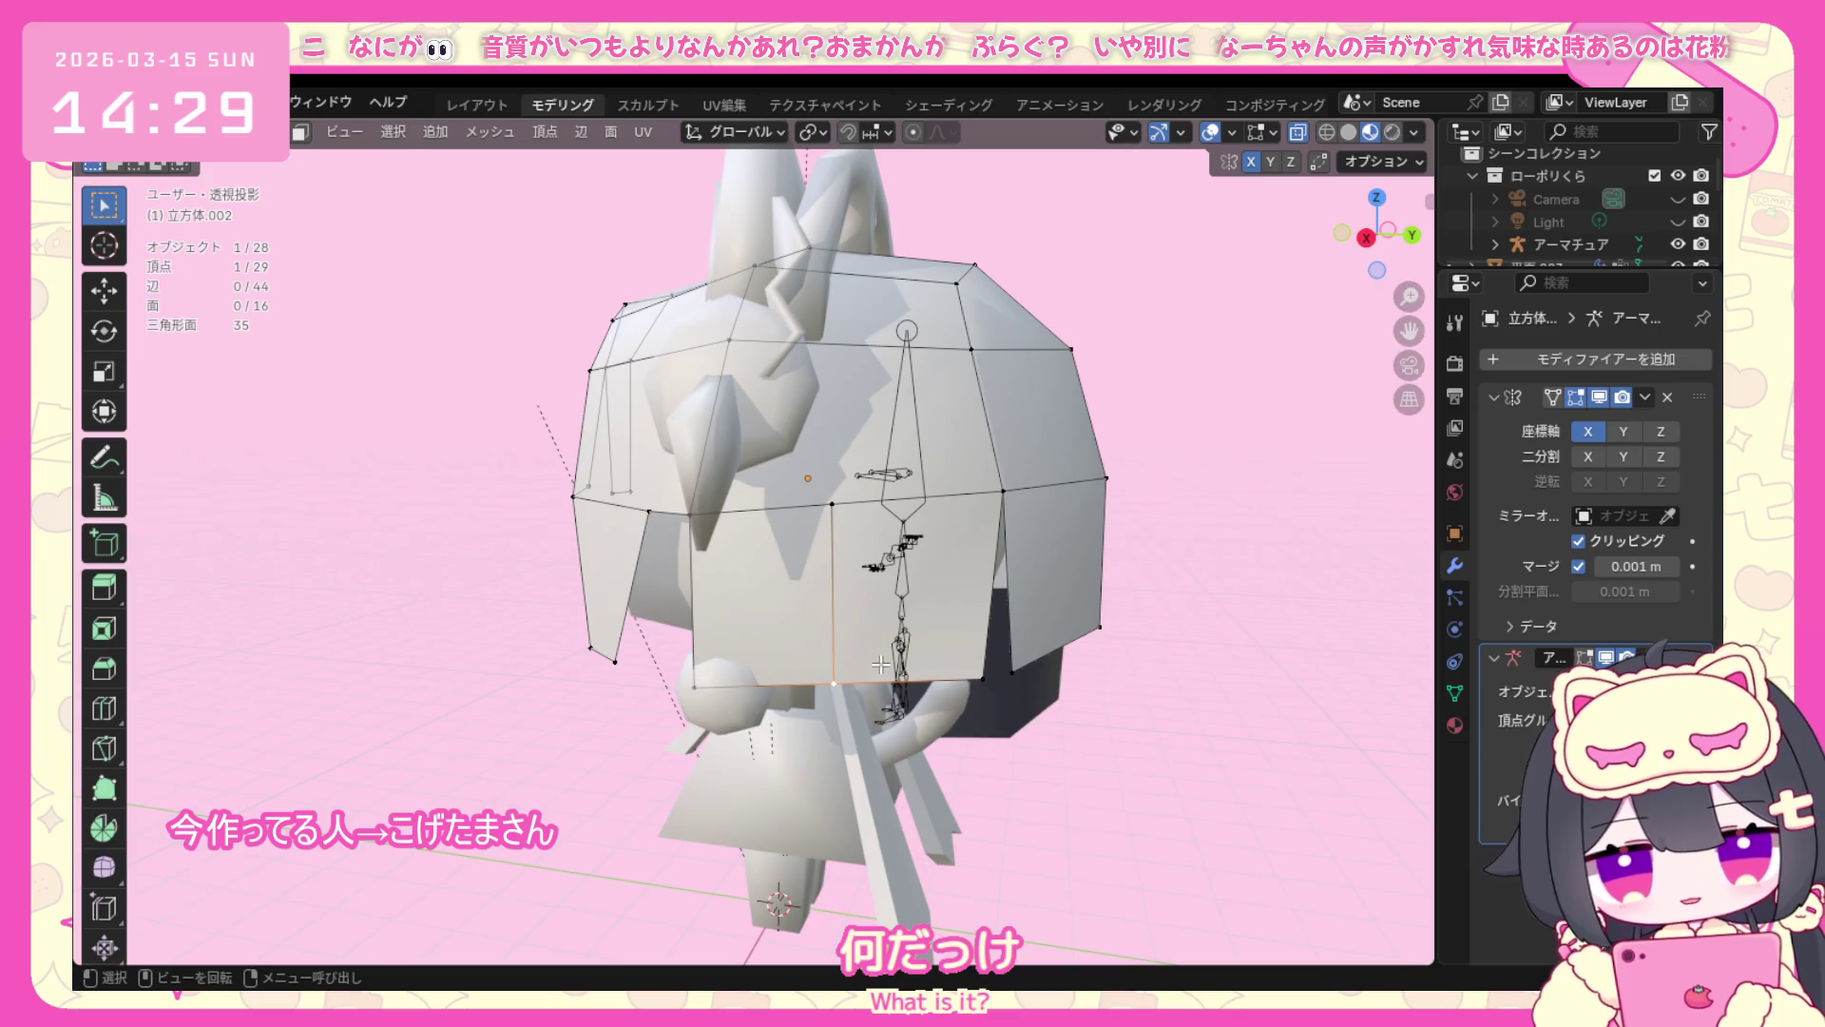
key(e)
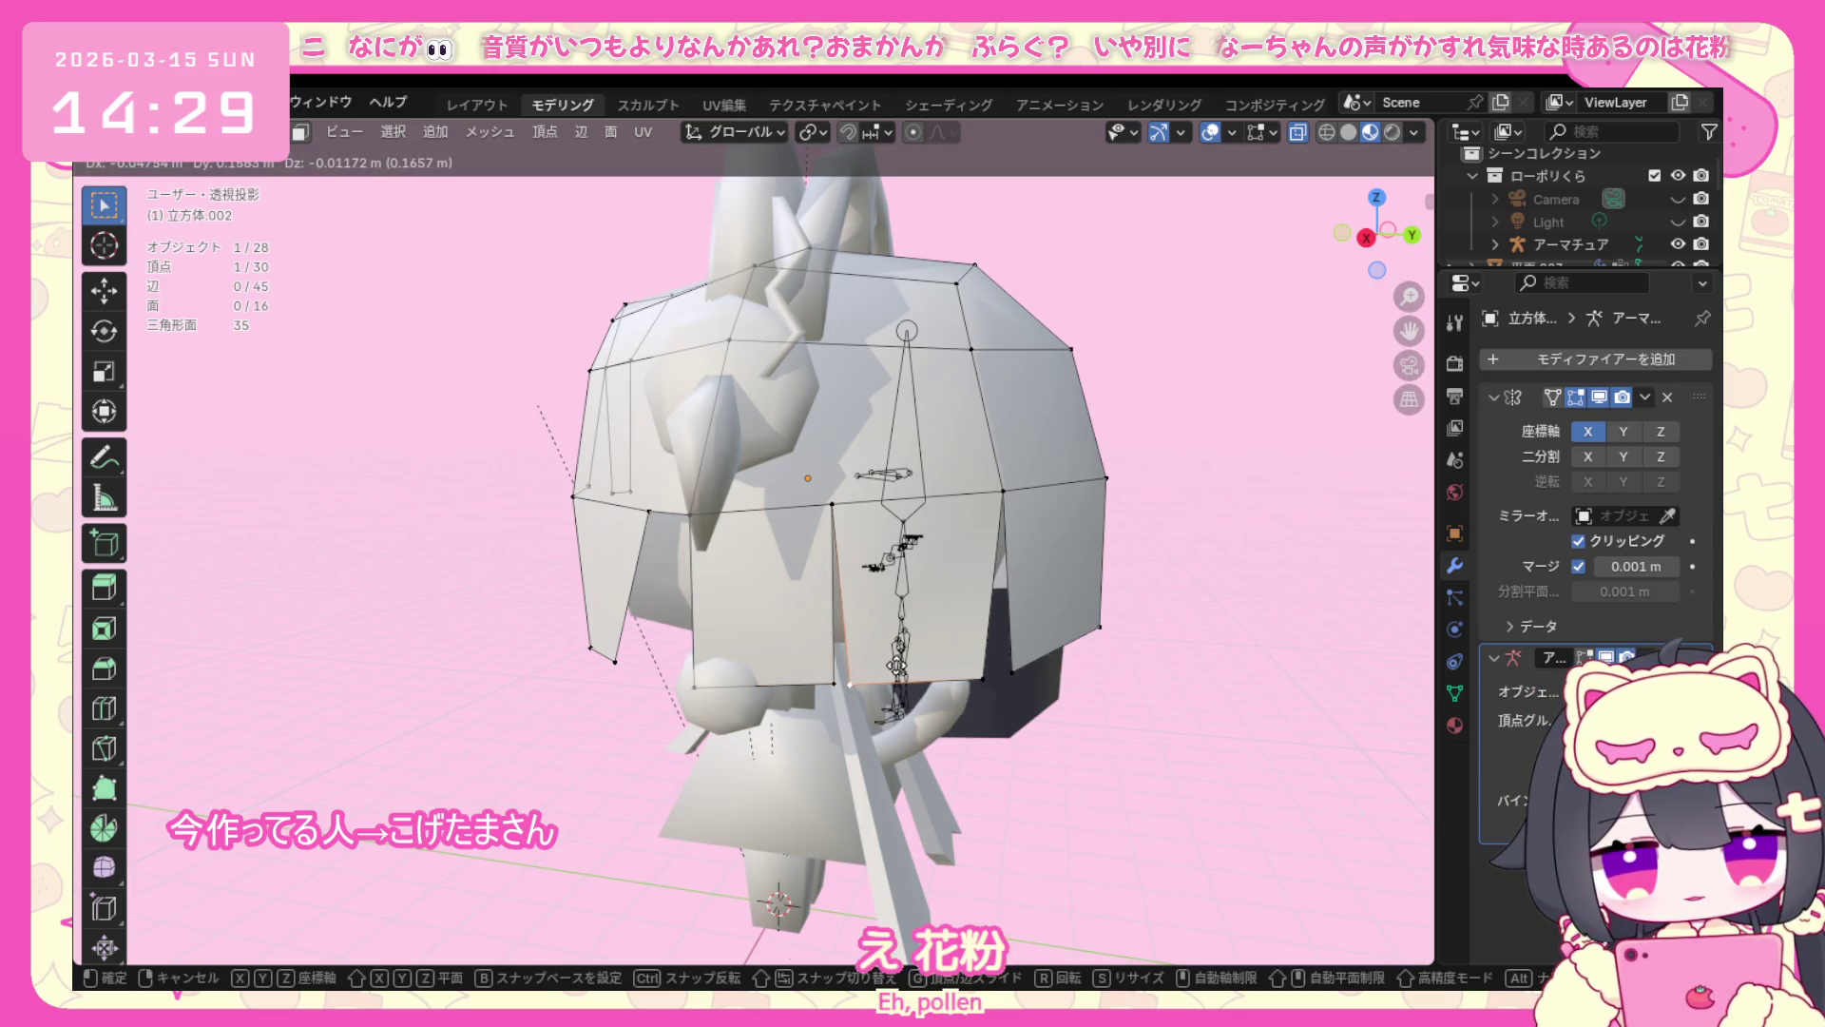
click(896, 667)
key(v)
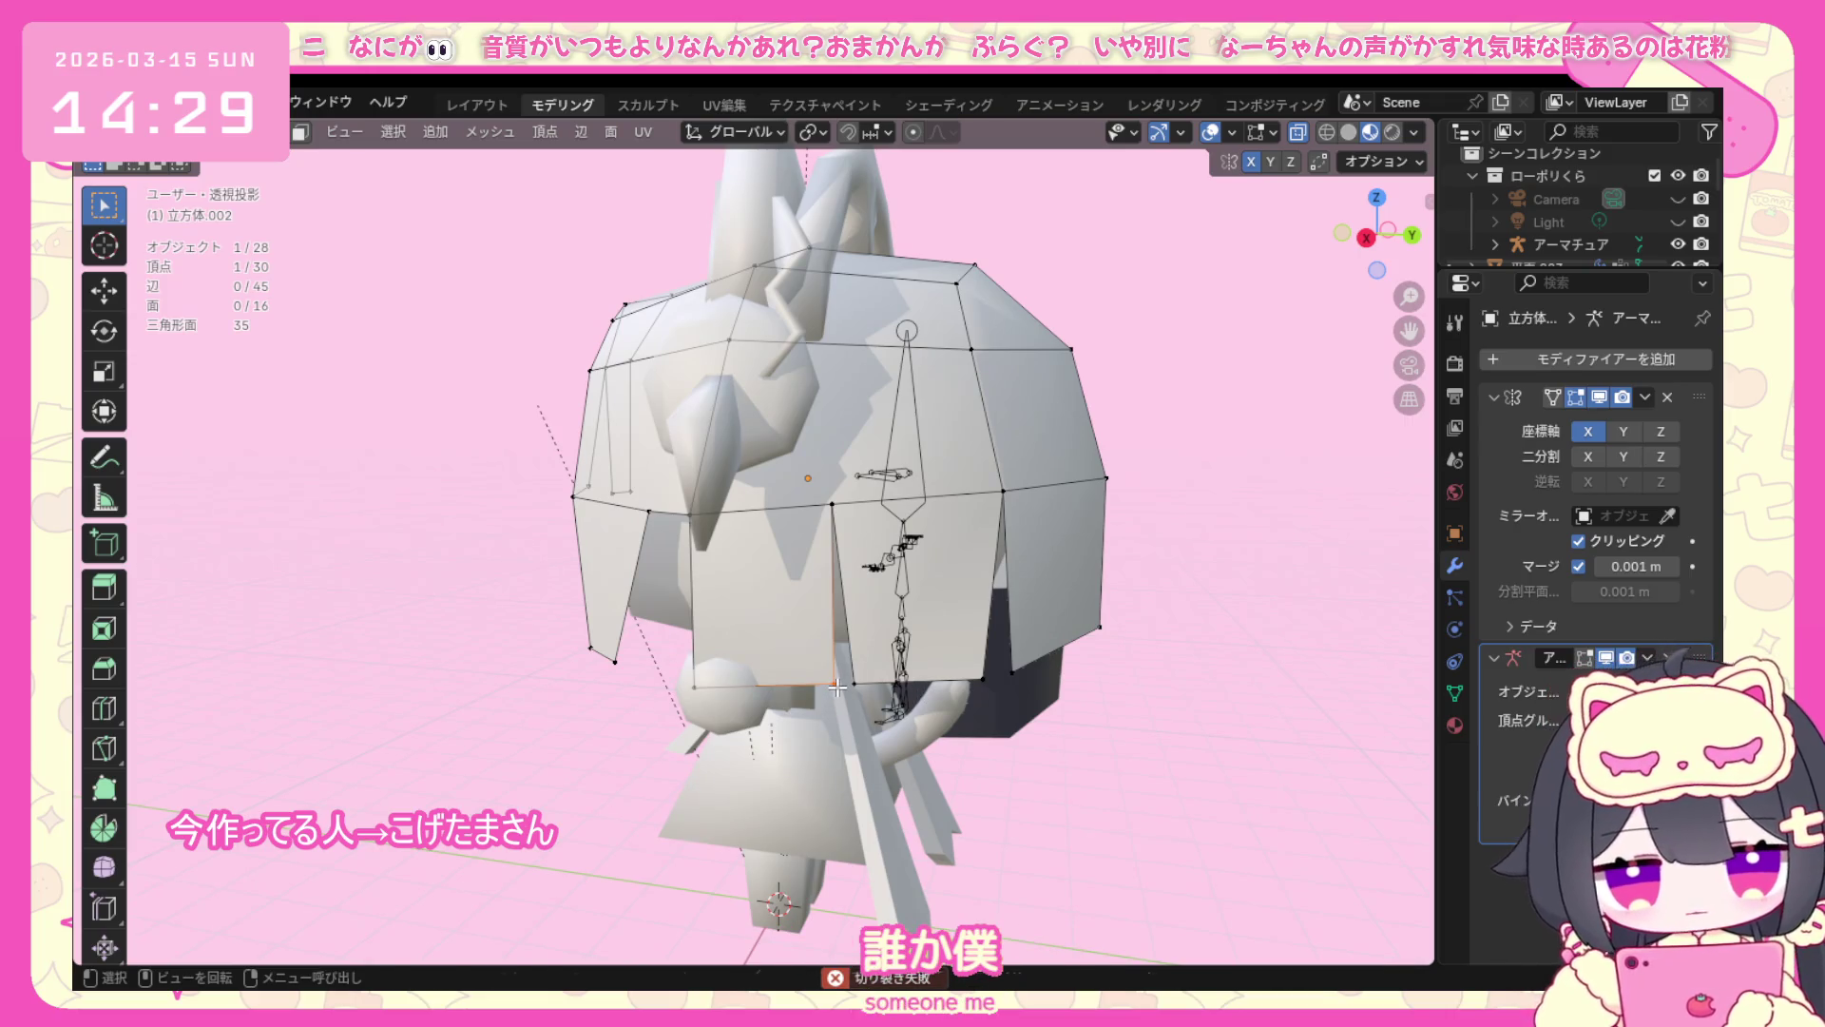
Move the new vertex so the hair wraps the head, checking from several angles.
key(g)
click(838, 687)
mouse_move(838, 688)
middle_down()
mouse_move(943, 692)
mouse_move(593, 703)
middle_up()
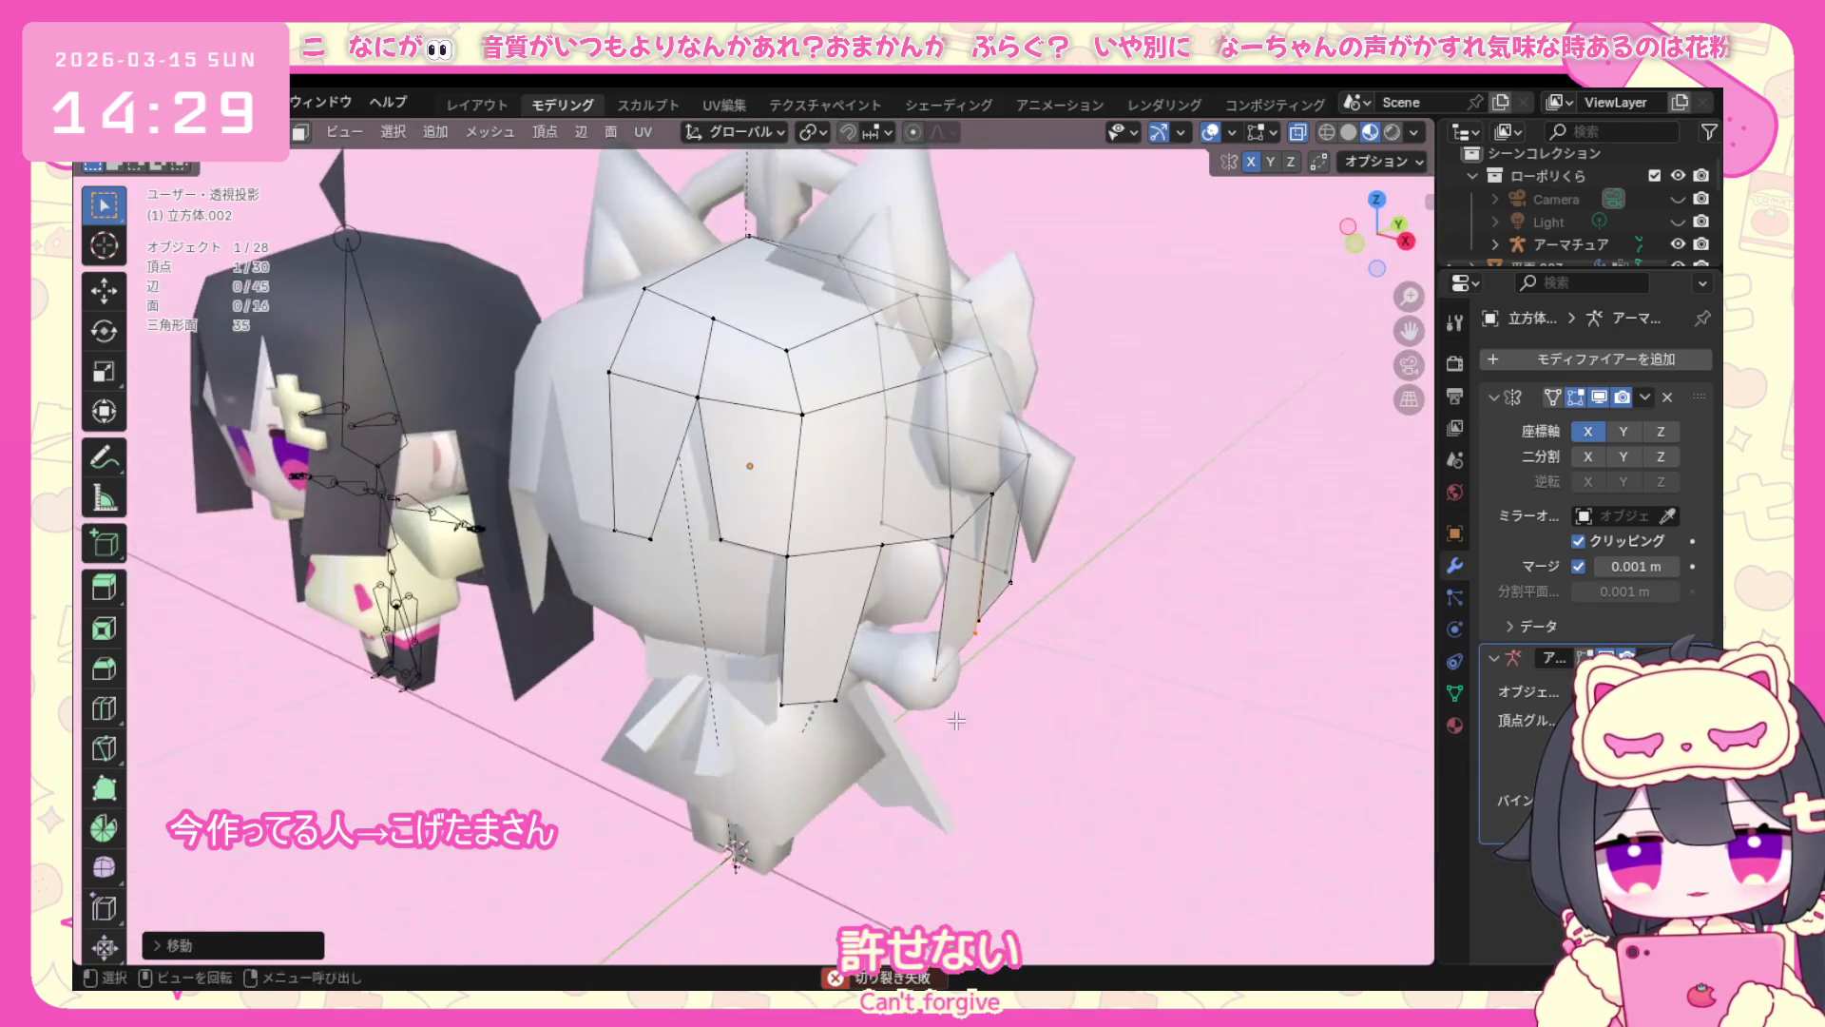
middle_drag(591, 704, 924, 632)
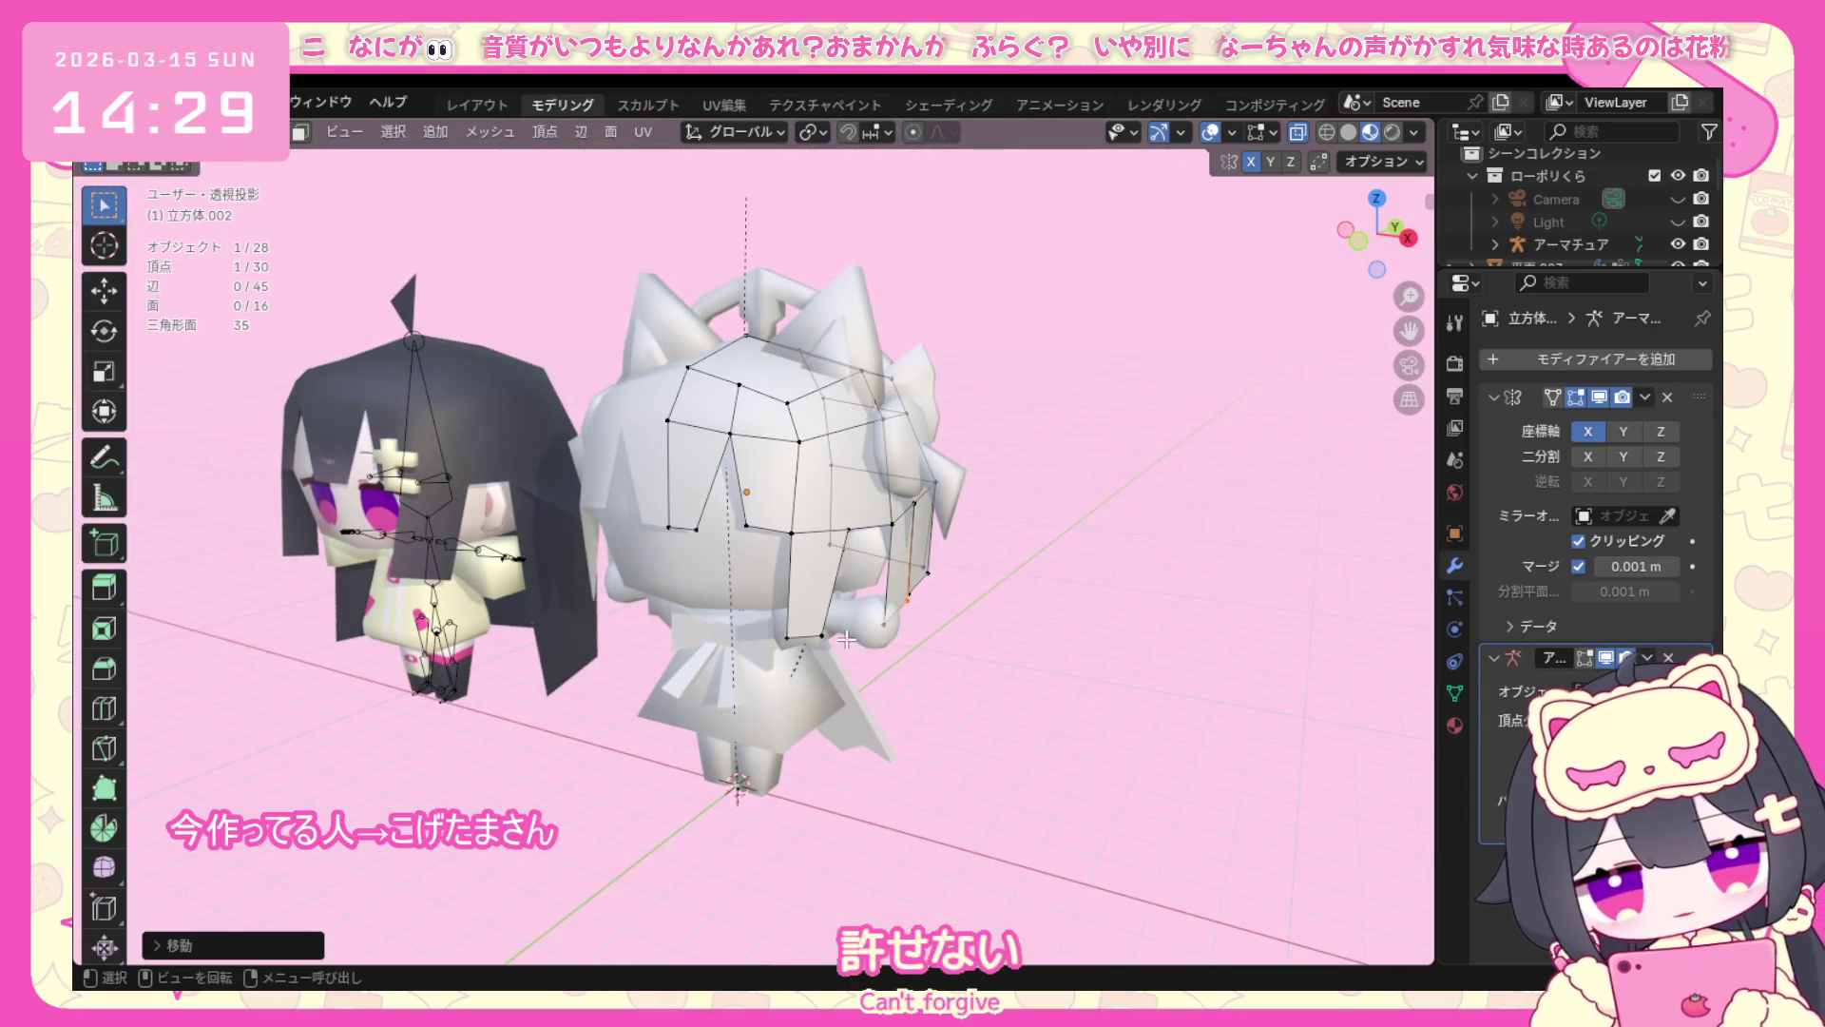
mouse_move(771, 613)
middle_down()
mouse_move(842, 562)
mouse_move(970, 584)
middle_up()
scroll(842, 564, up, 2)
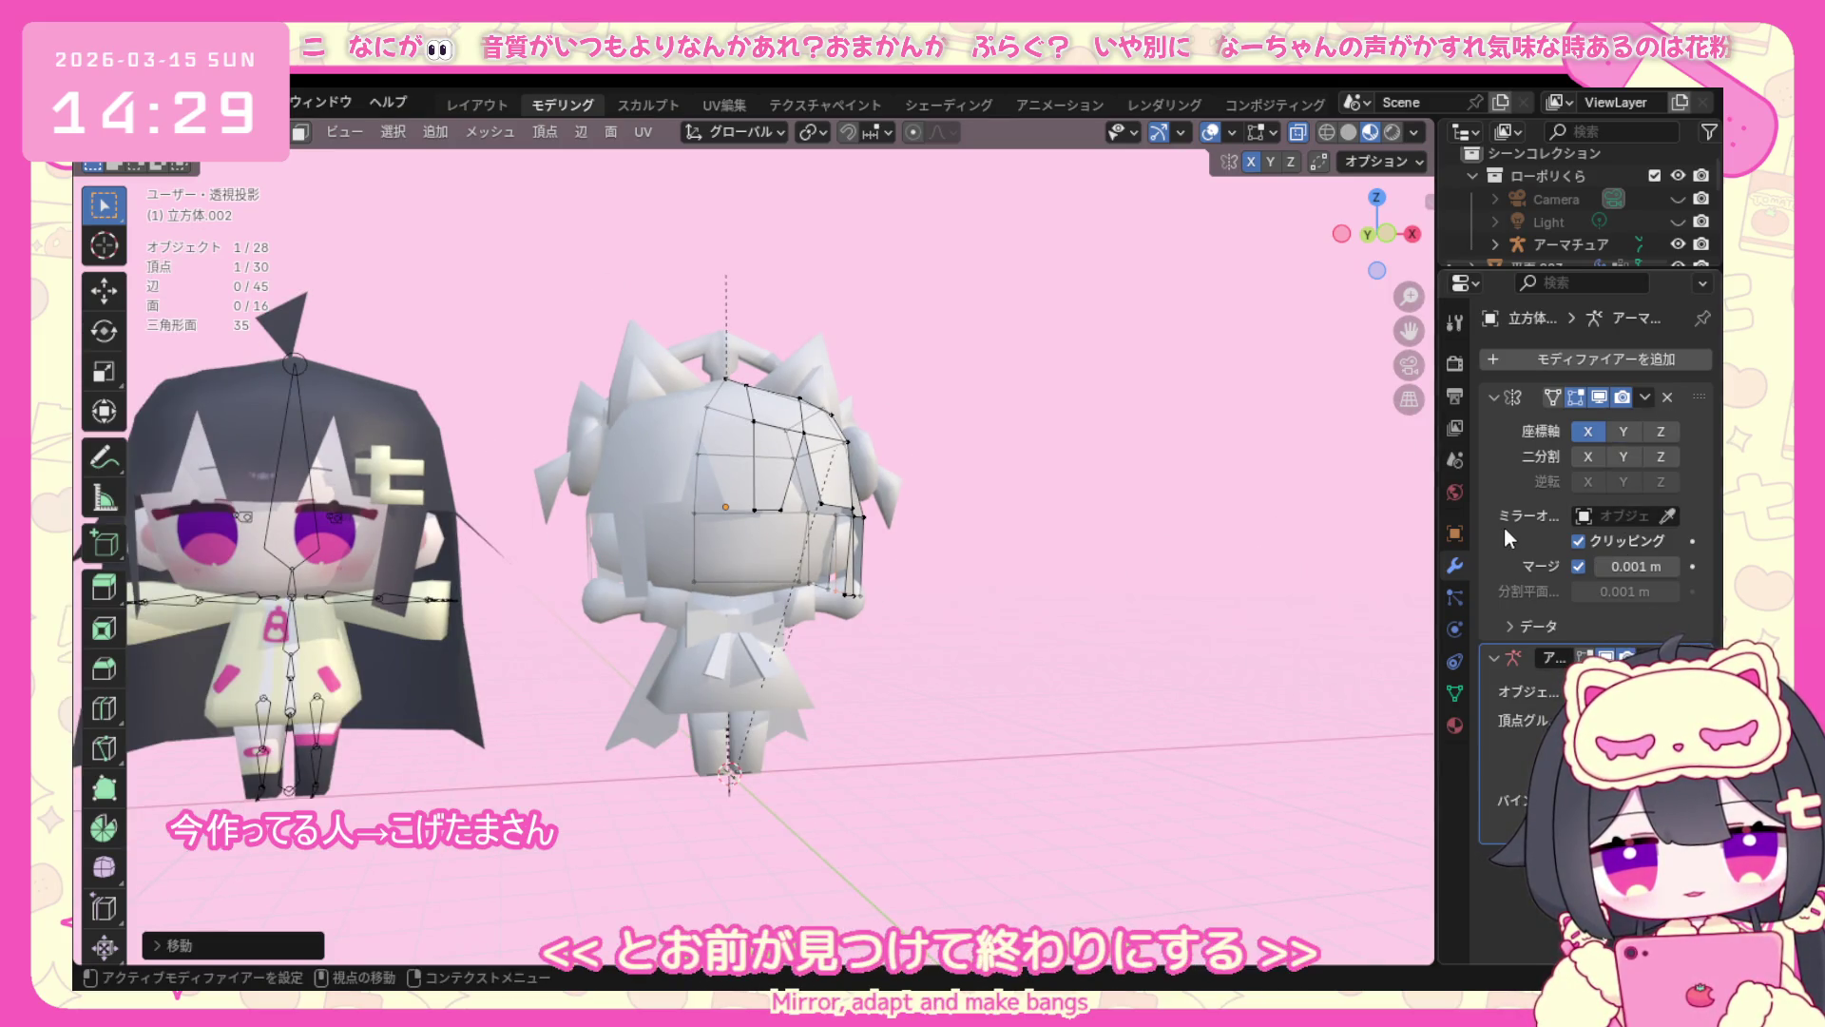
Delete the hair's Mirror modifier in Object Mode, then return to editing its vertices.
click(171, 131)
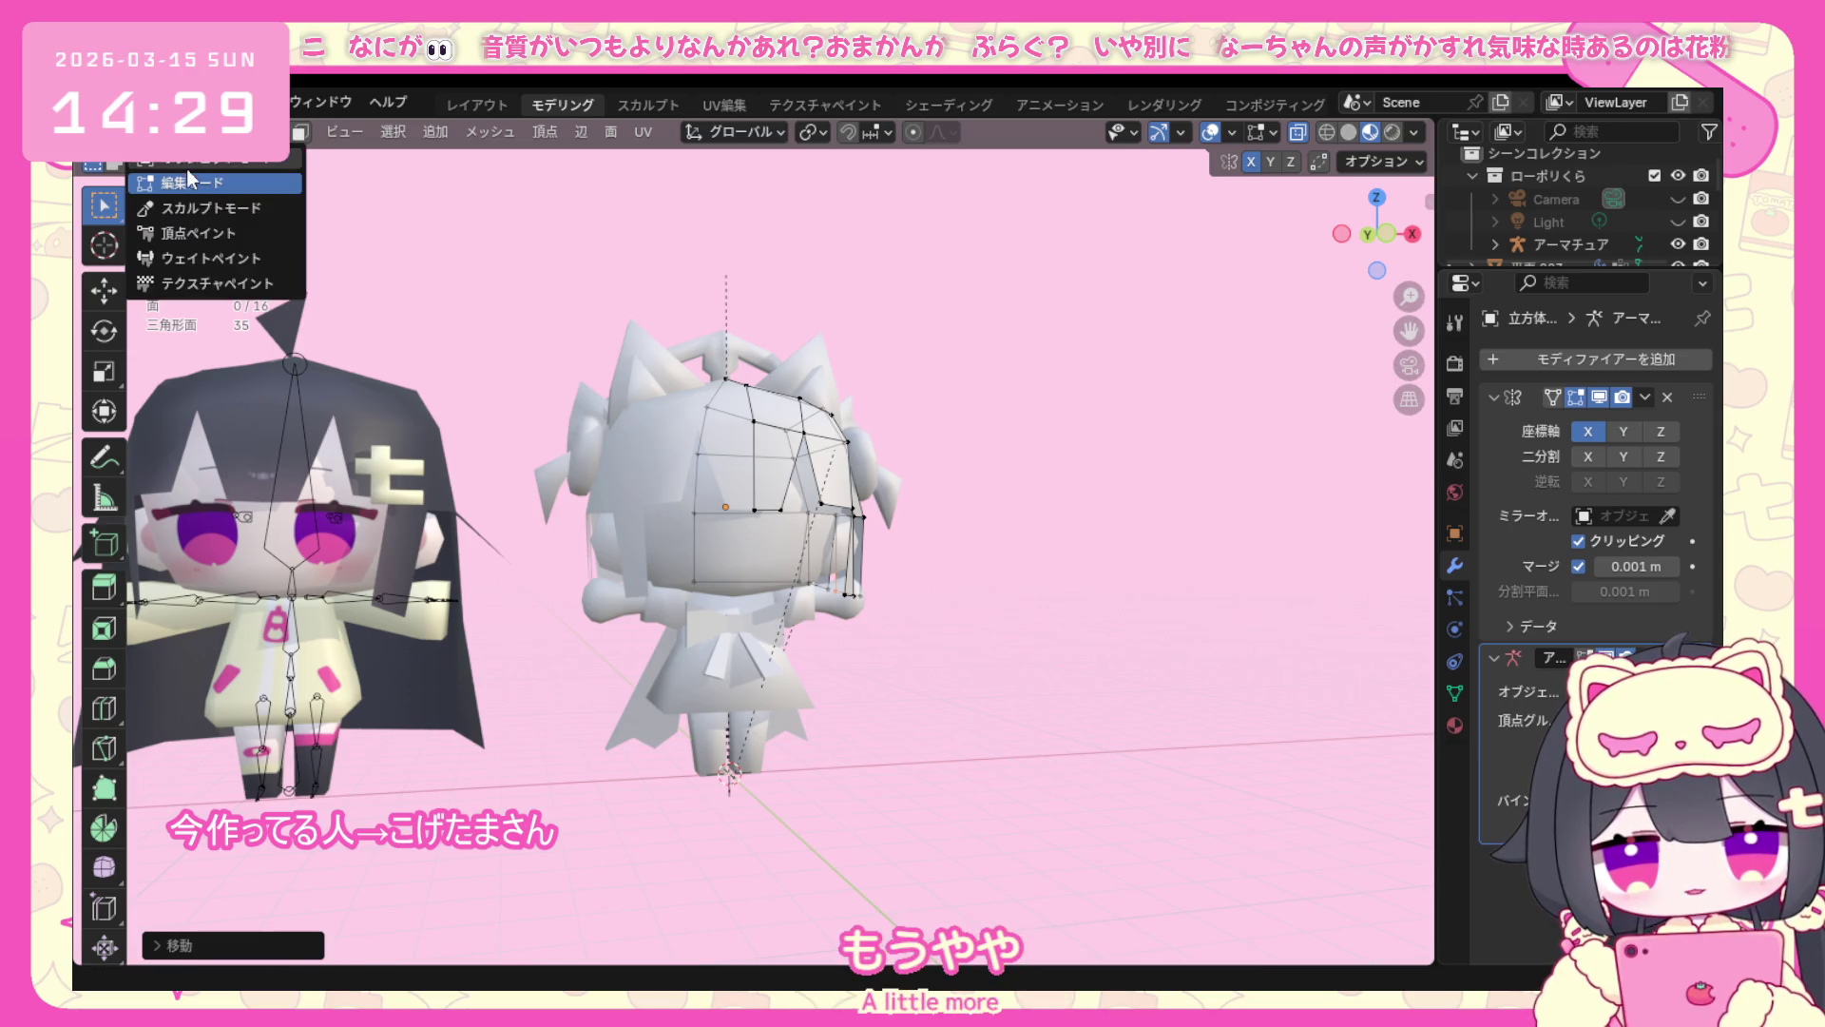
click(179, 178)
scroll(1209, 675, up, 2)
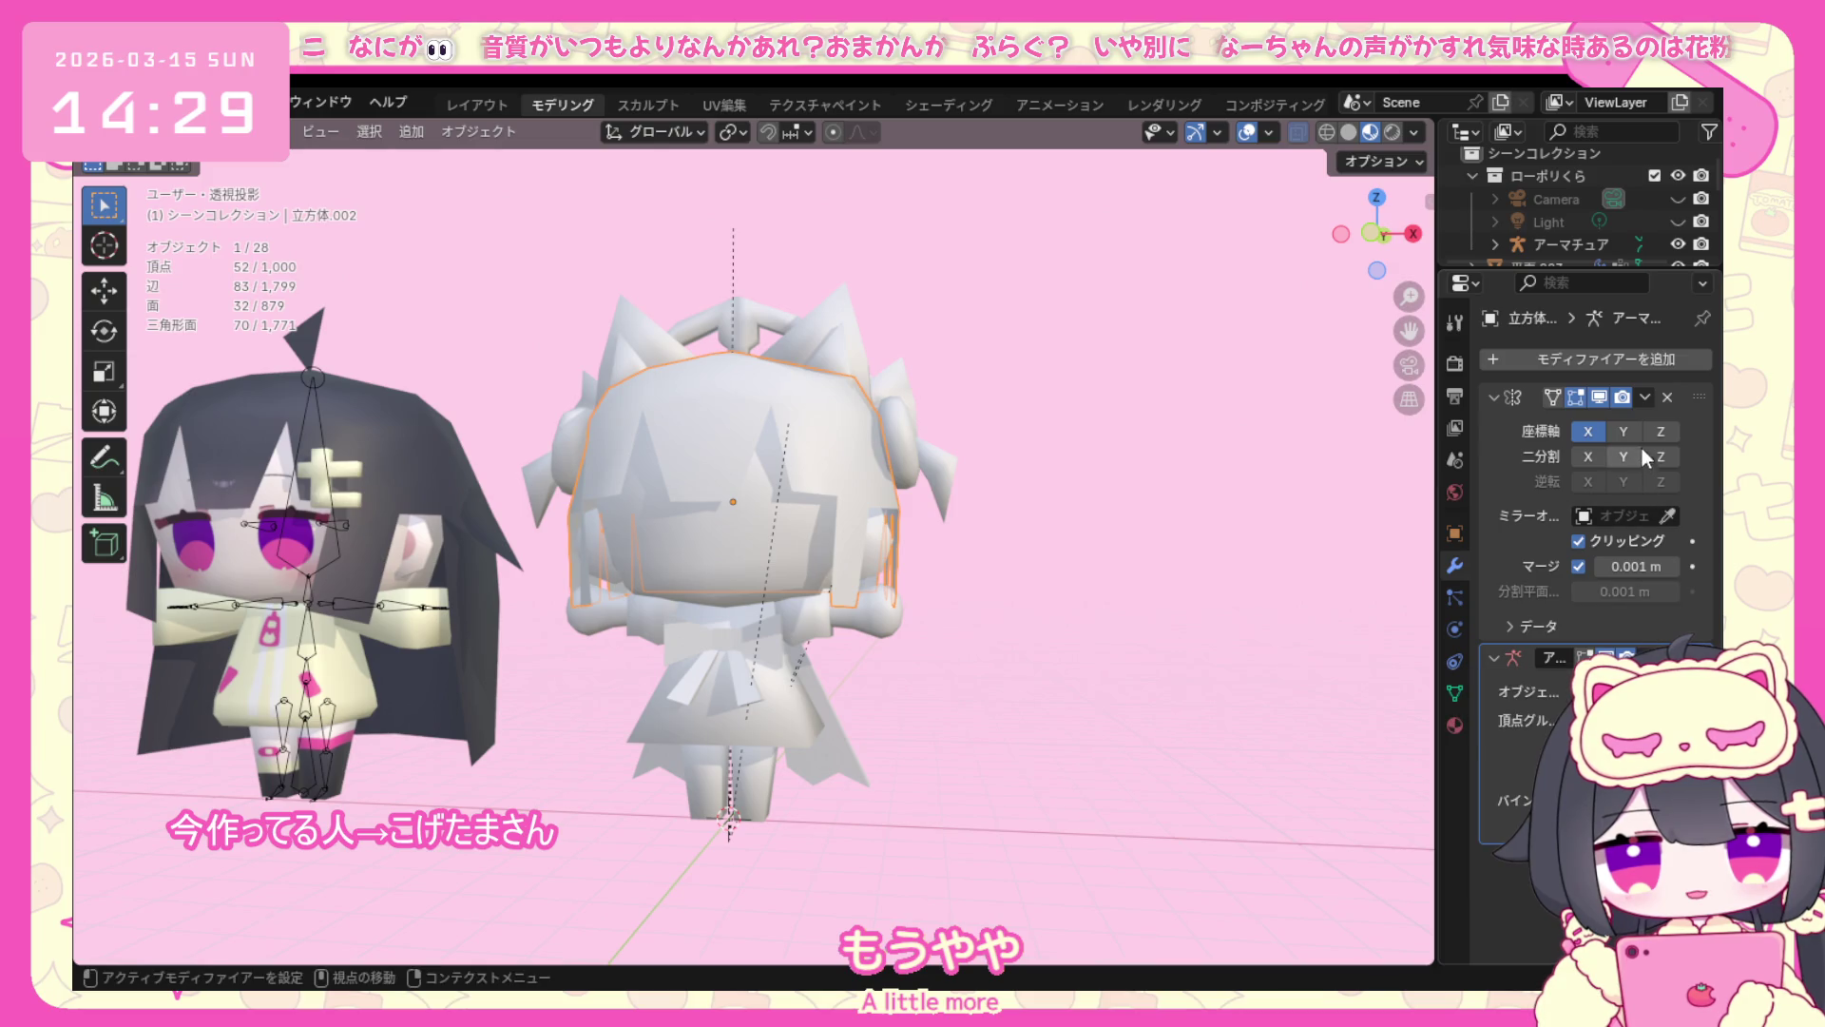
click(1647, 399)
click(1615, 418)
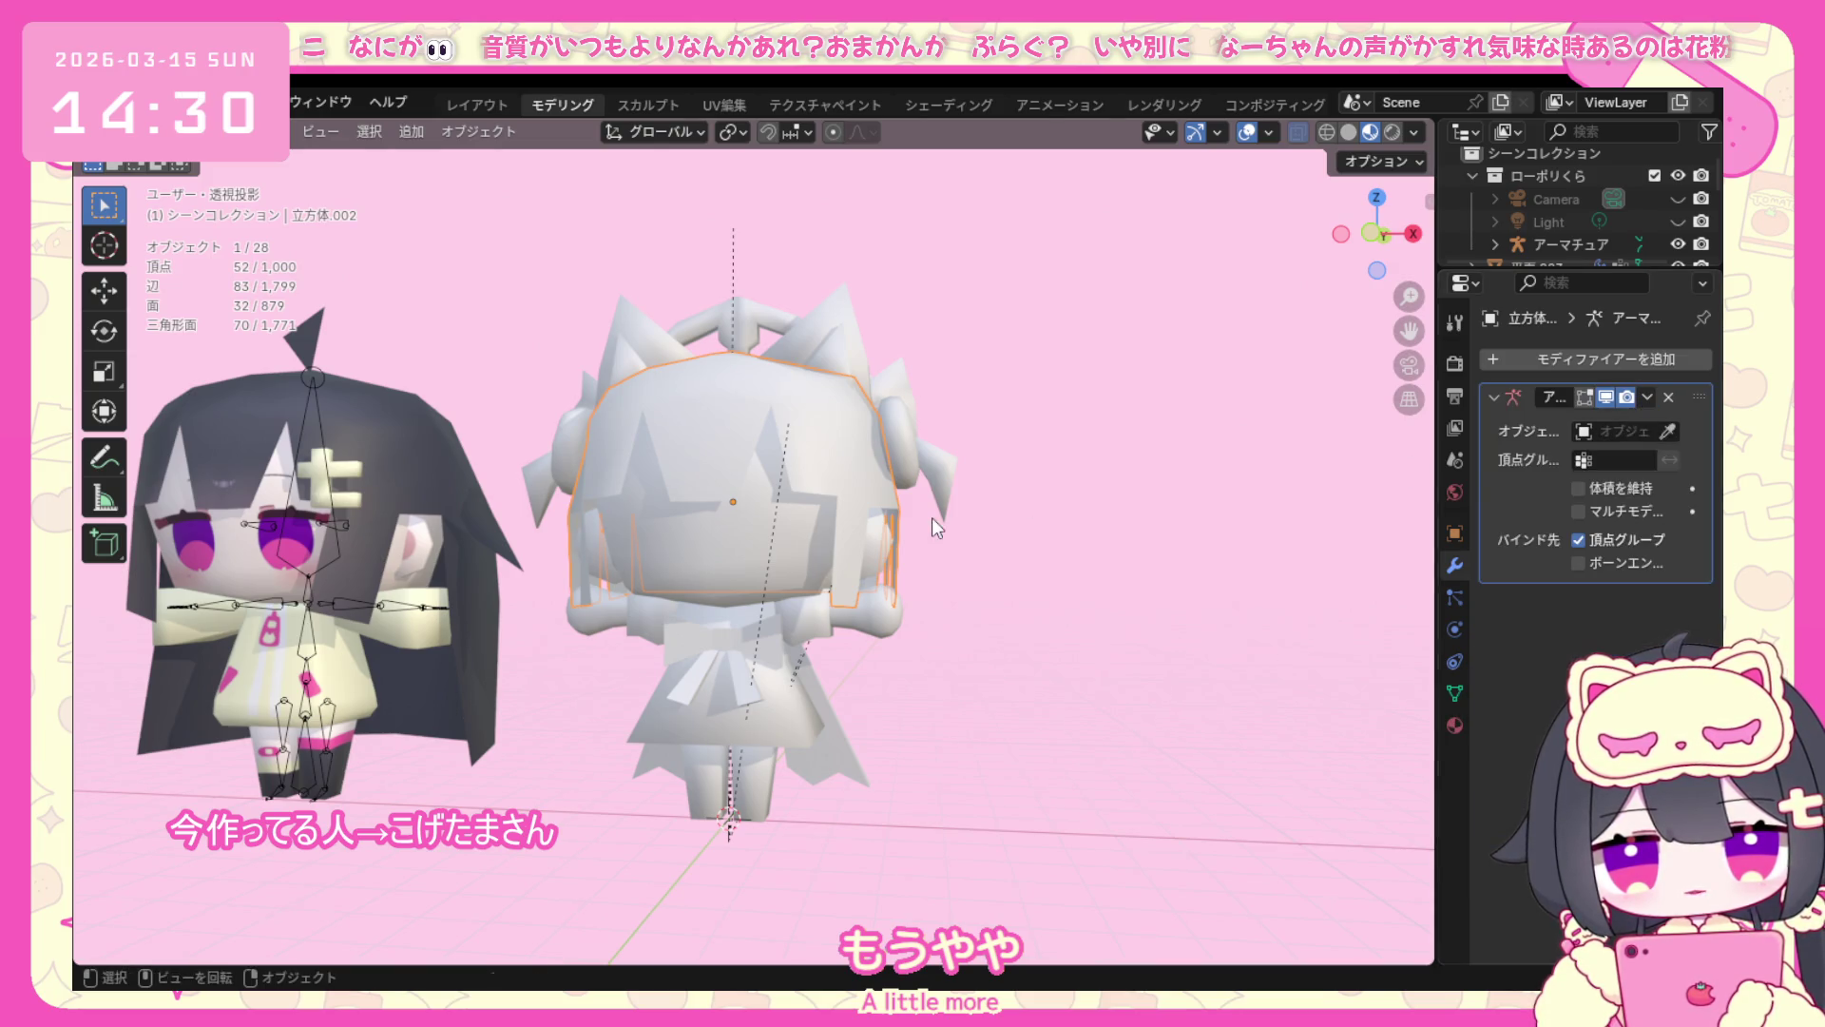
click(186, 132)
click(171, 180)
scroll(590, 362, up, 2)
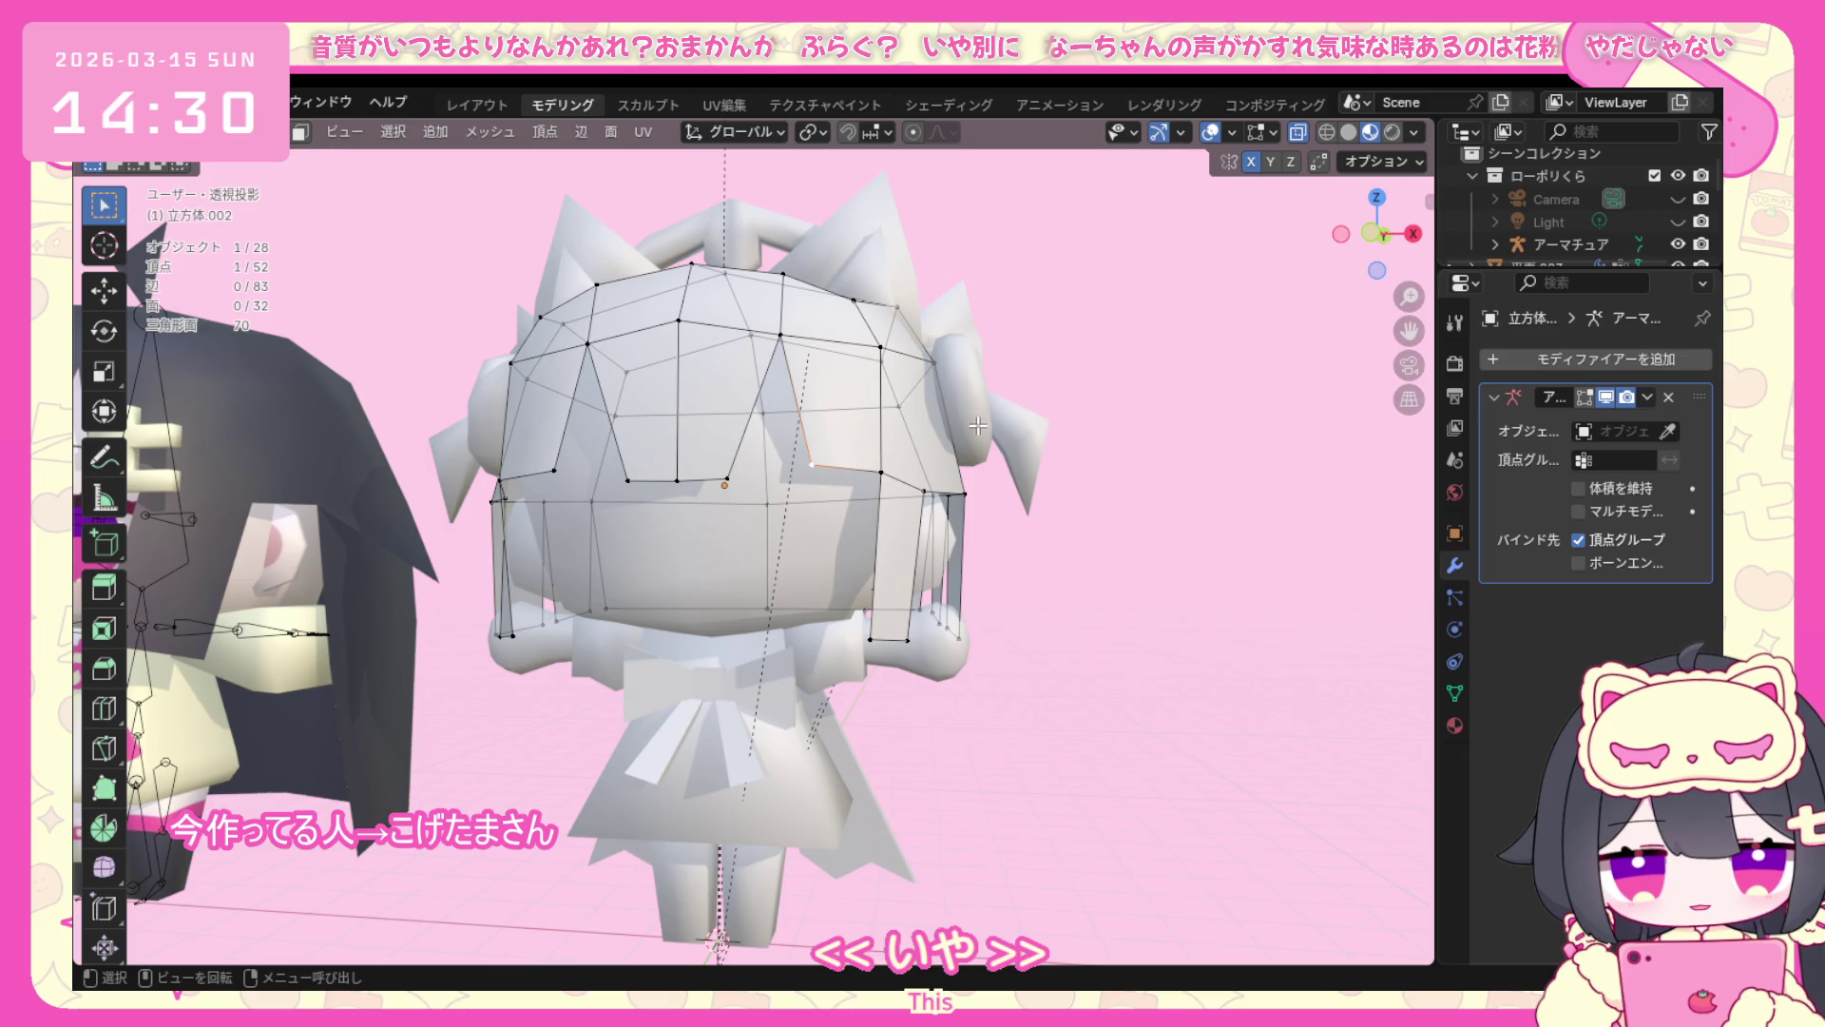
Knife-cut an edge into the front bangs, extrude a vertex from it and reposition it.
key(k)
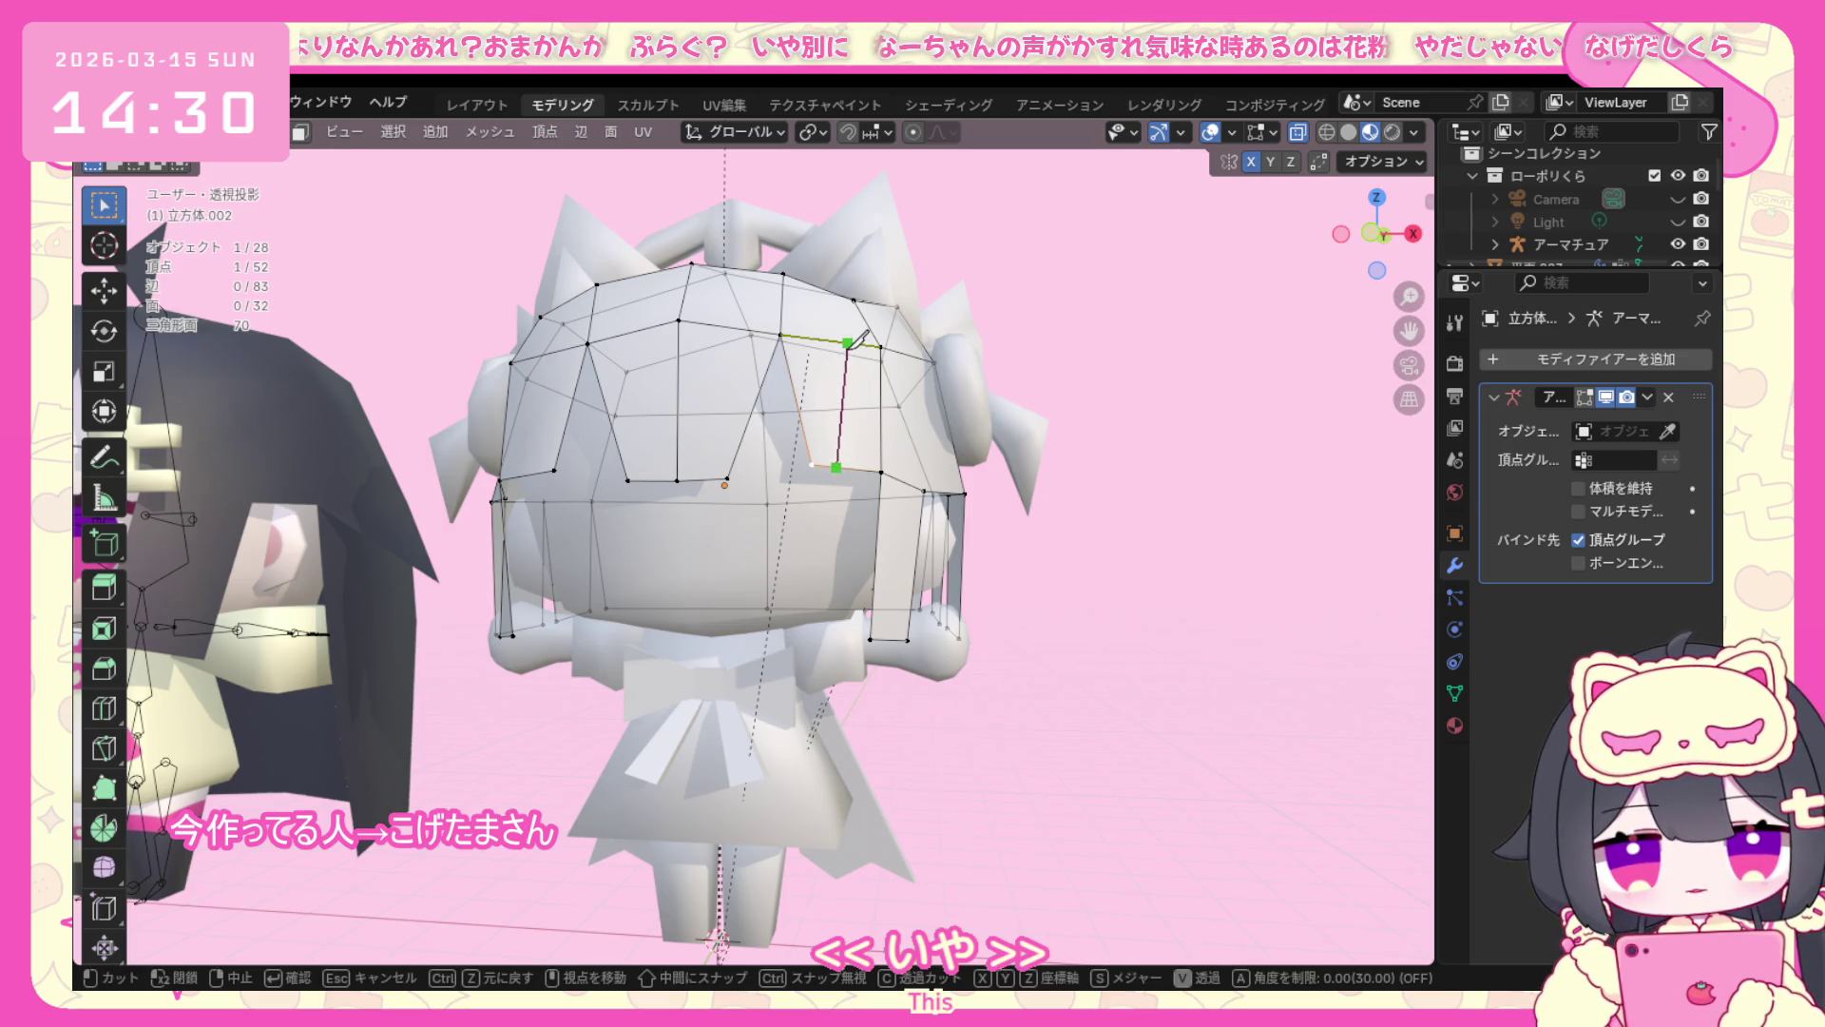
click(845, 342)
key(Return)
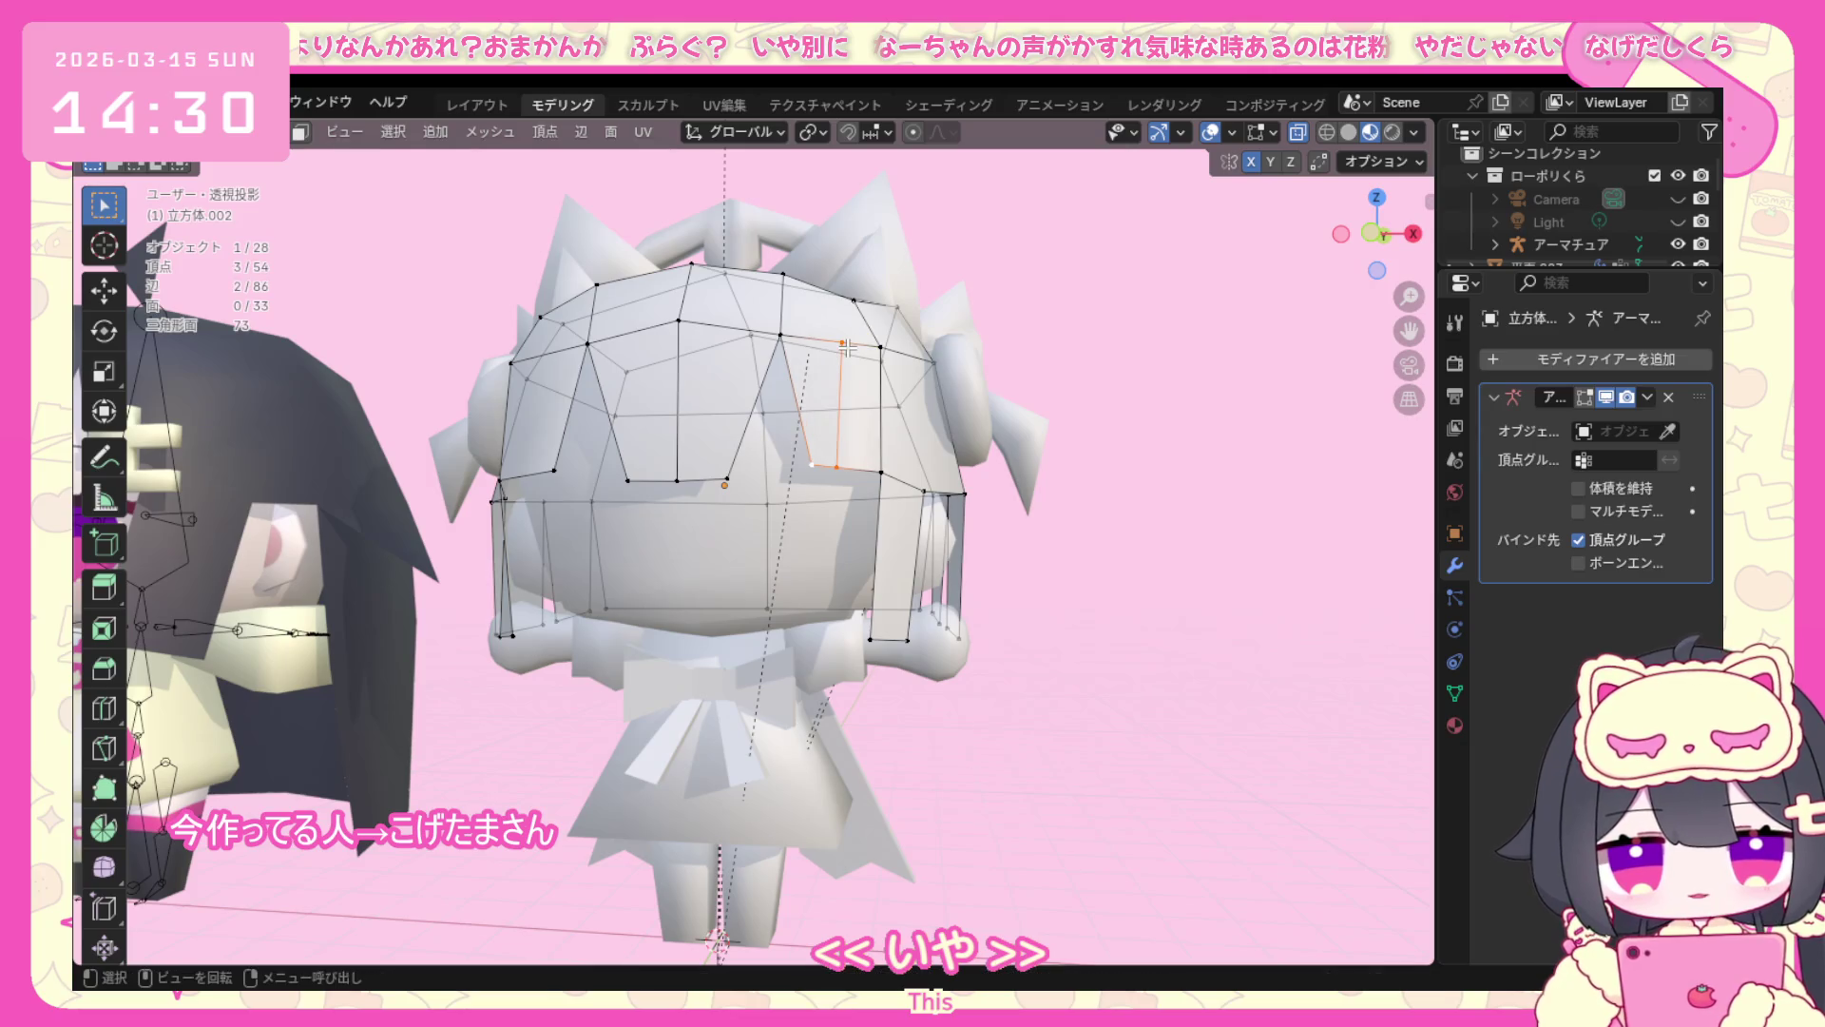
key(e)
click(827, 473)
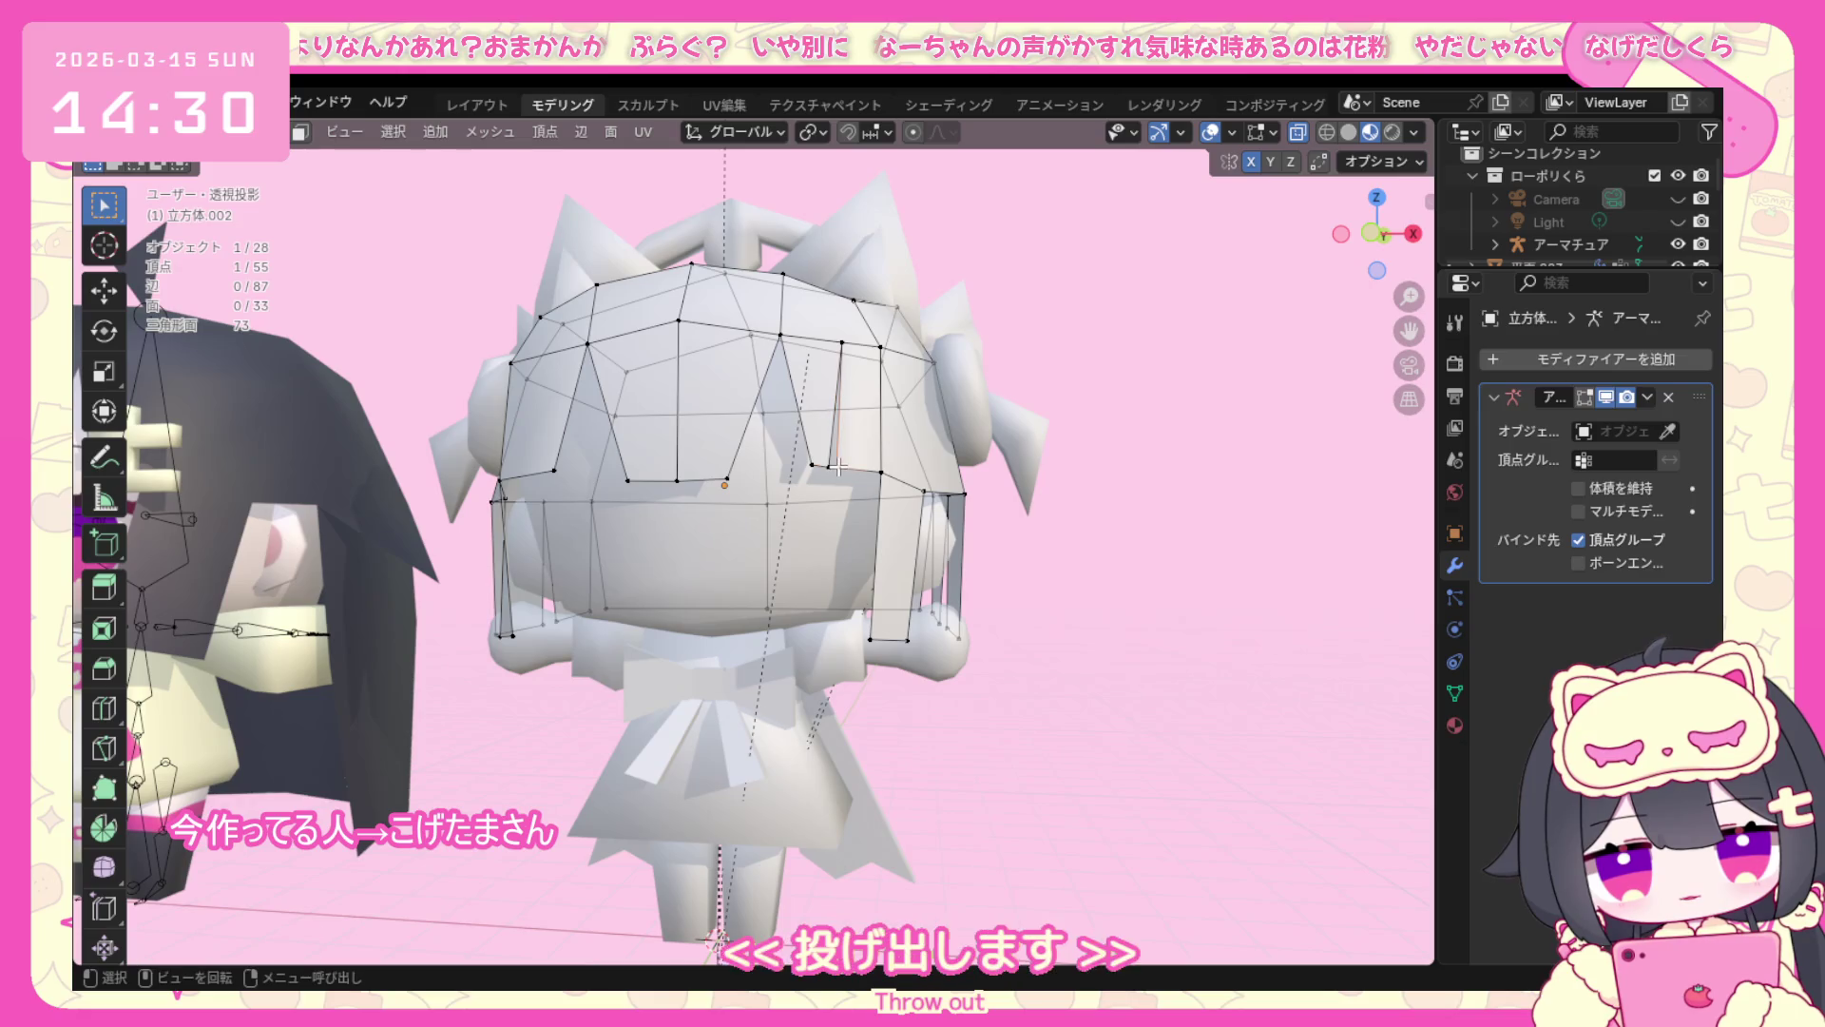
key(g)
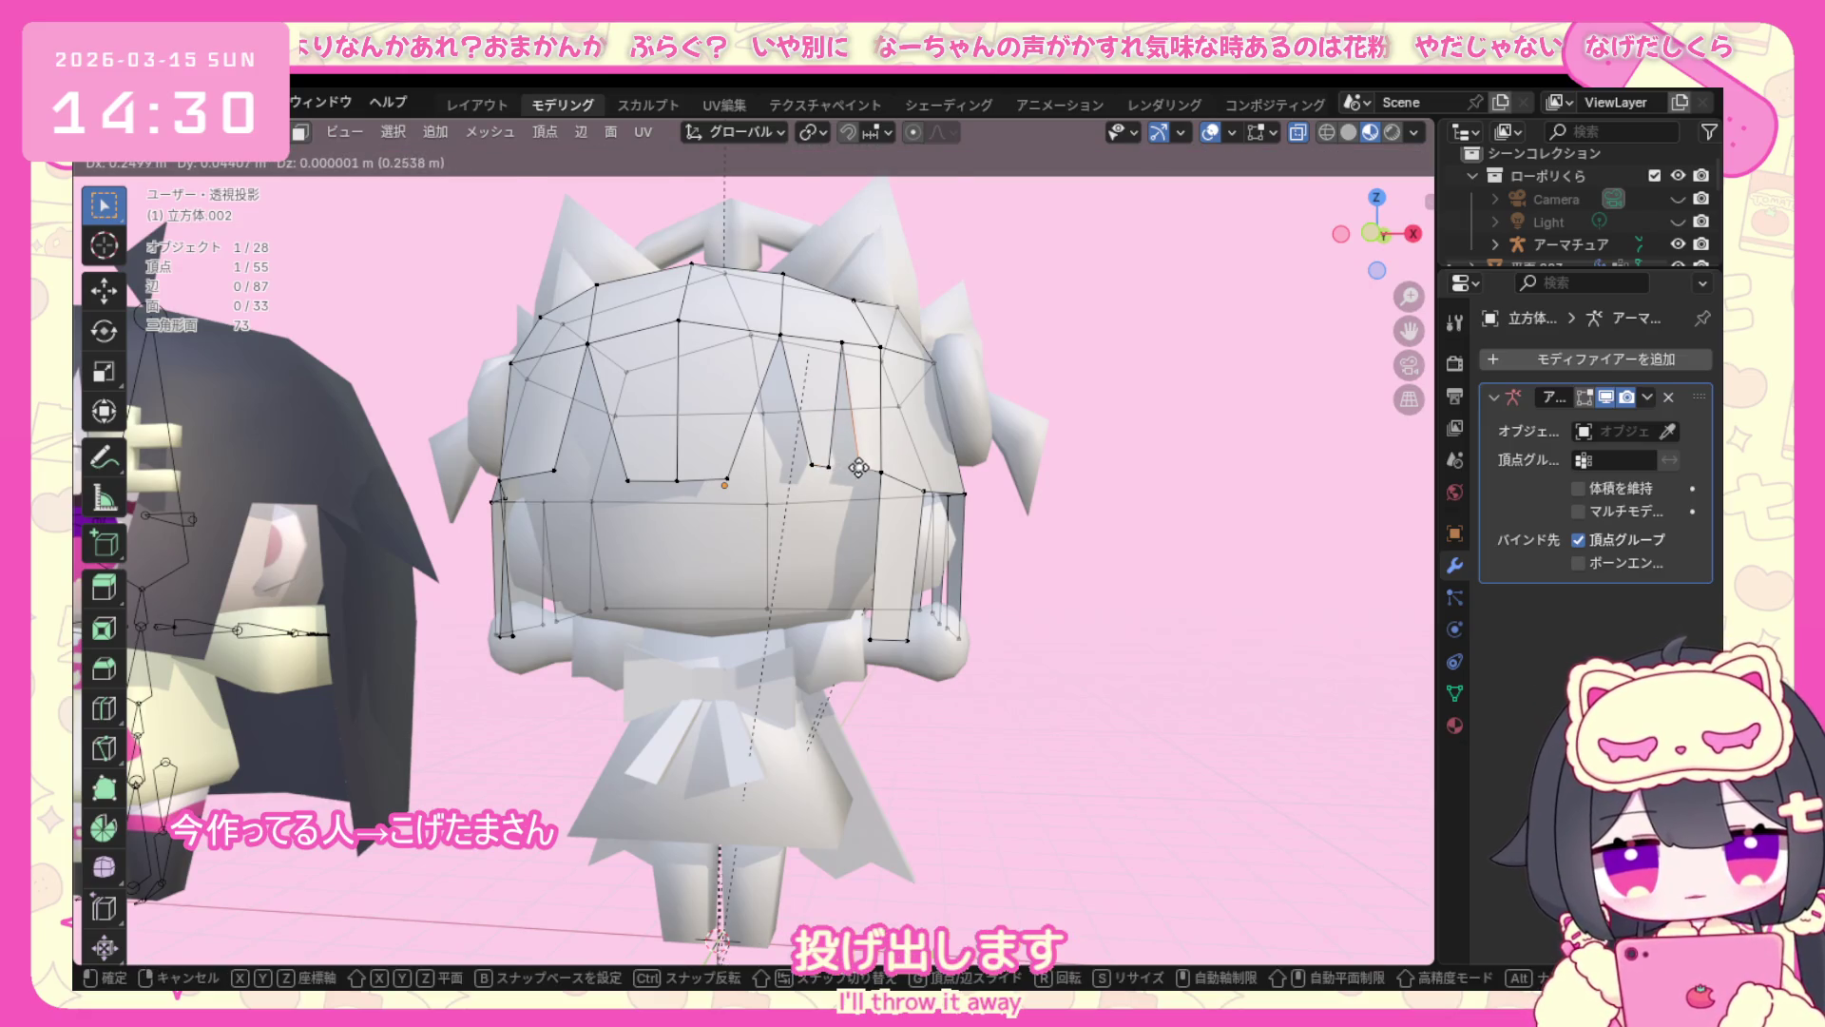
click(860, 468)
Adjust the bang vertex, undo a bad move, and extrude another vertex for a strand.
middle_drag(607, 557, 622, 523)
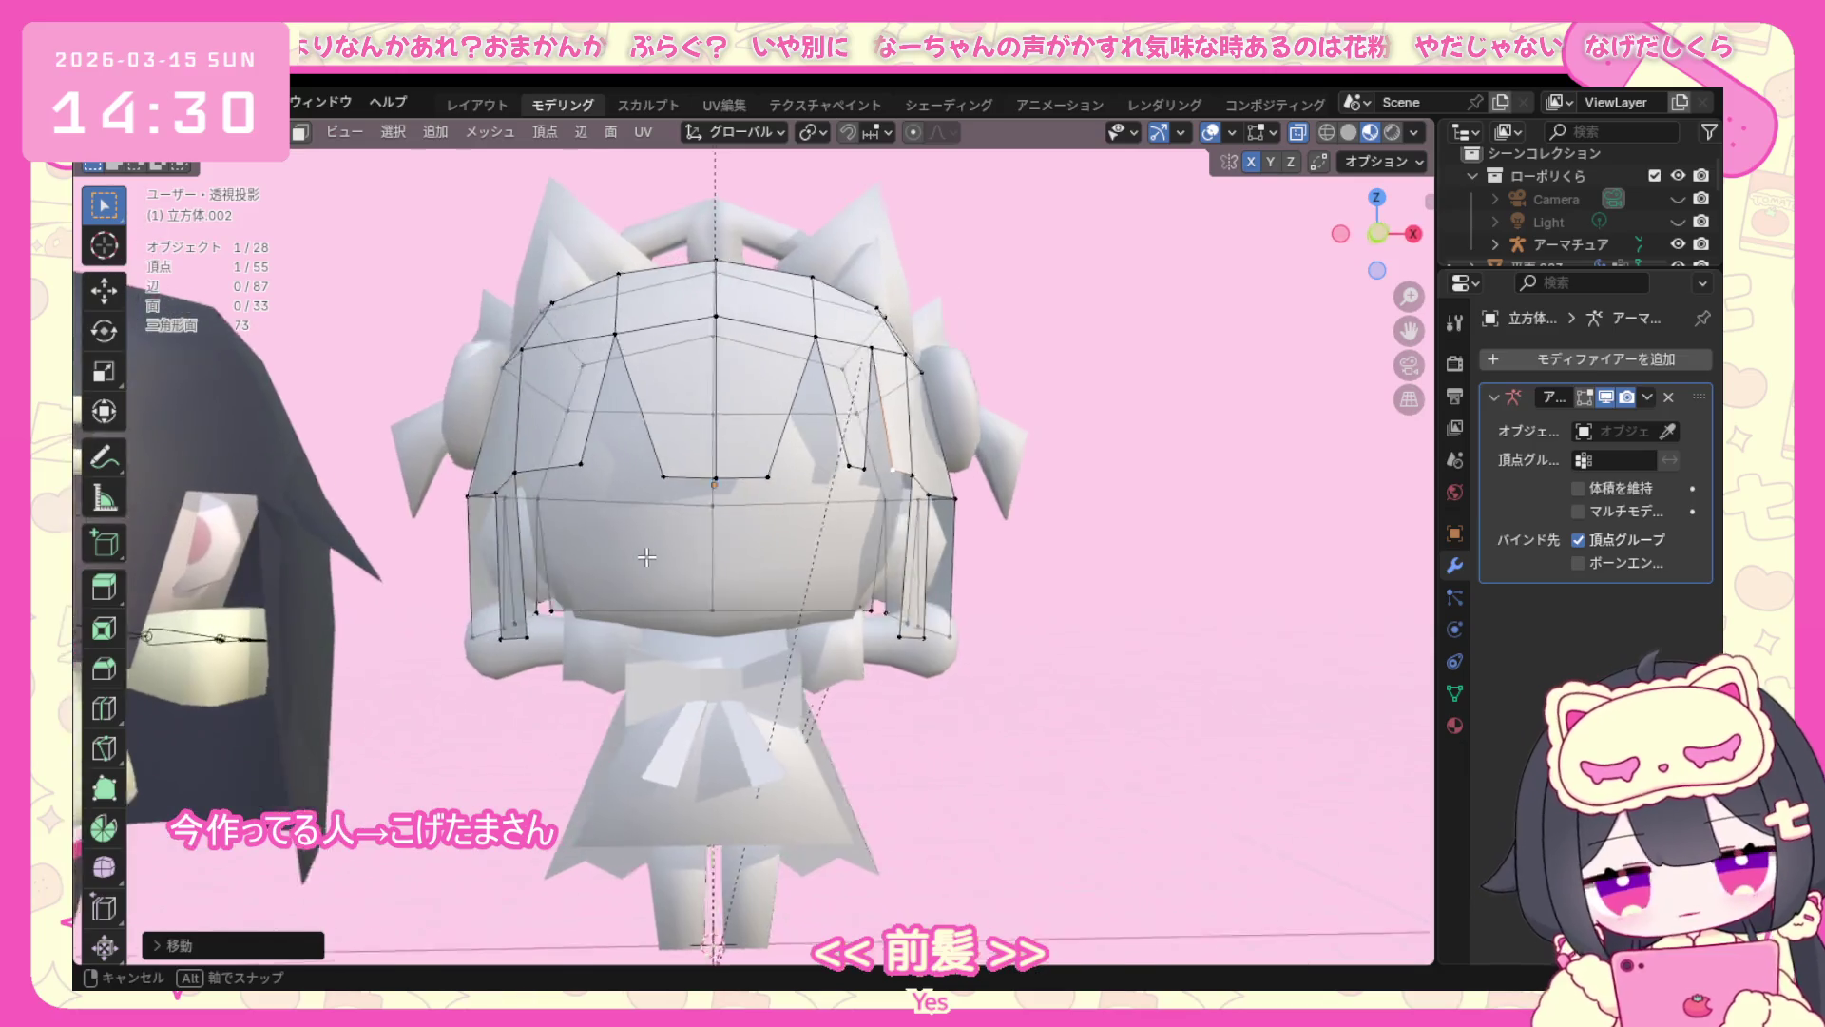
key(g)
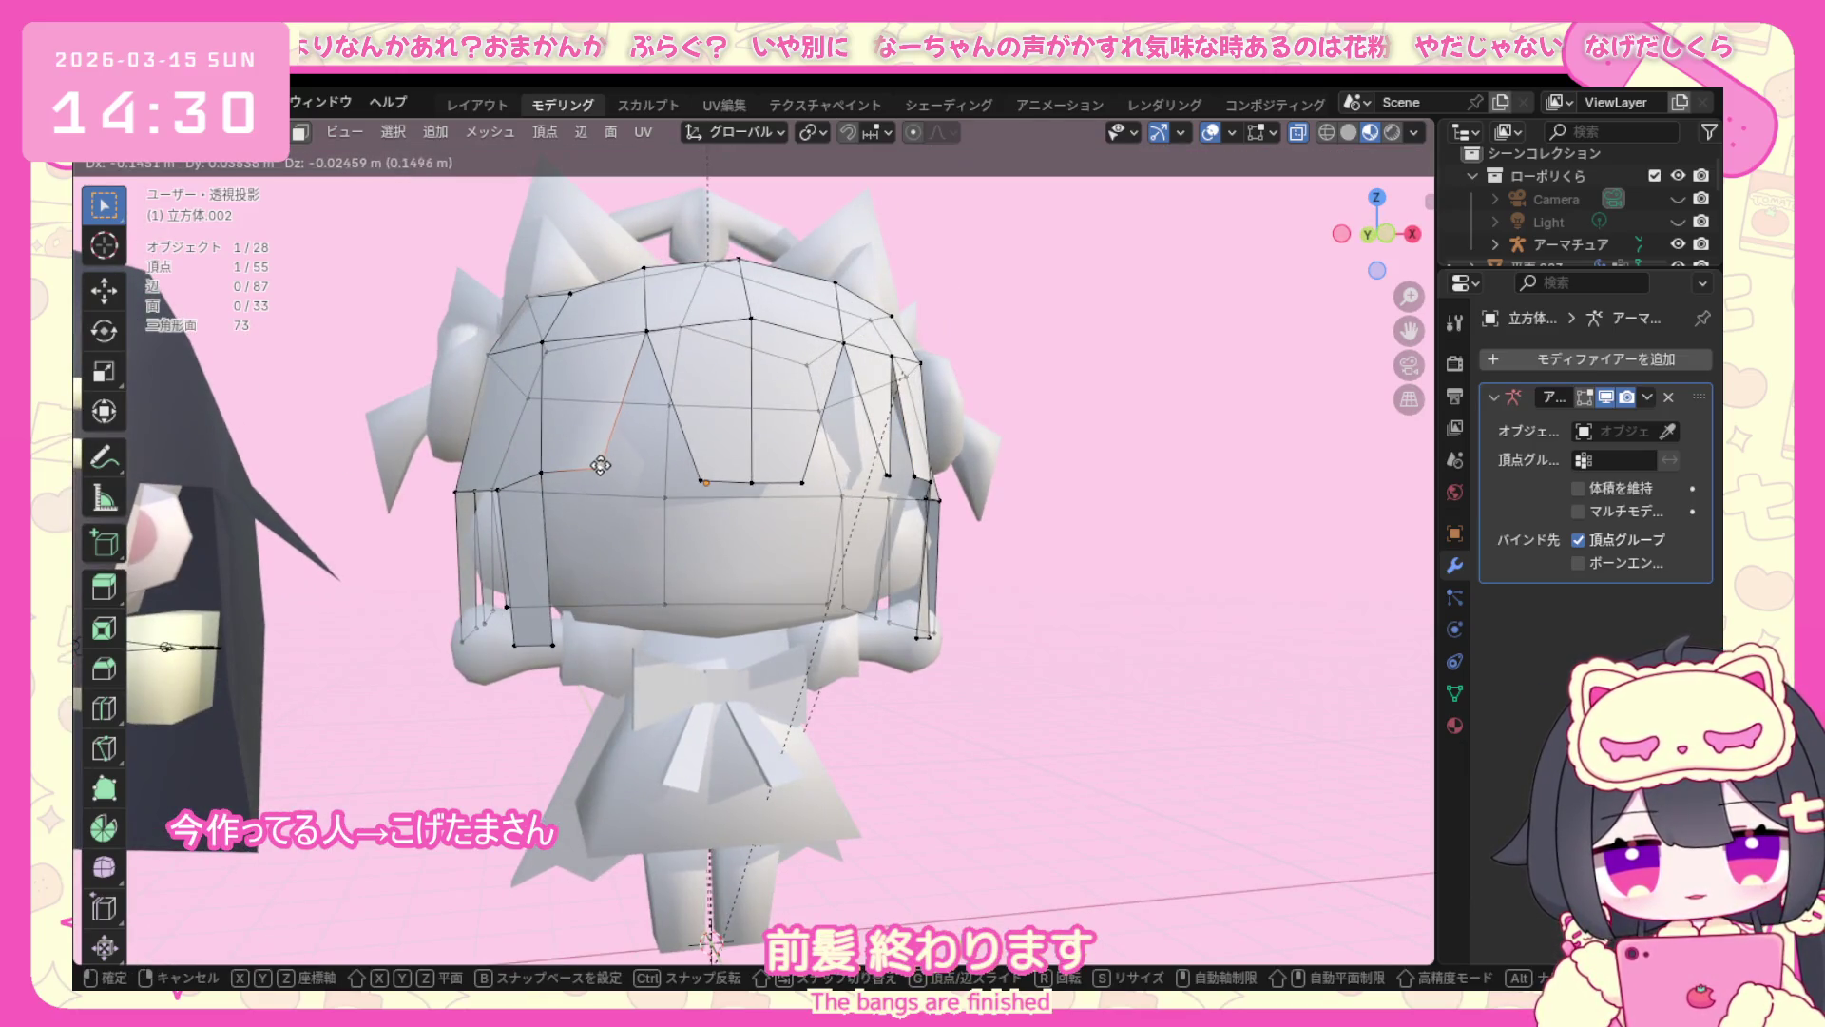
click(598, 466)
key(ctrl+z)
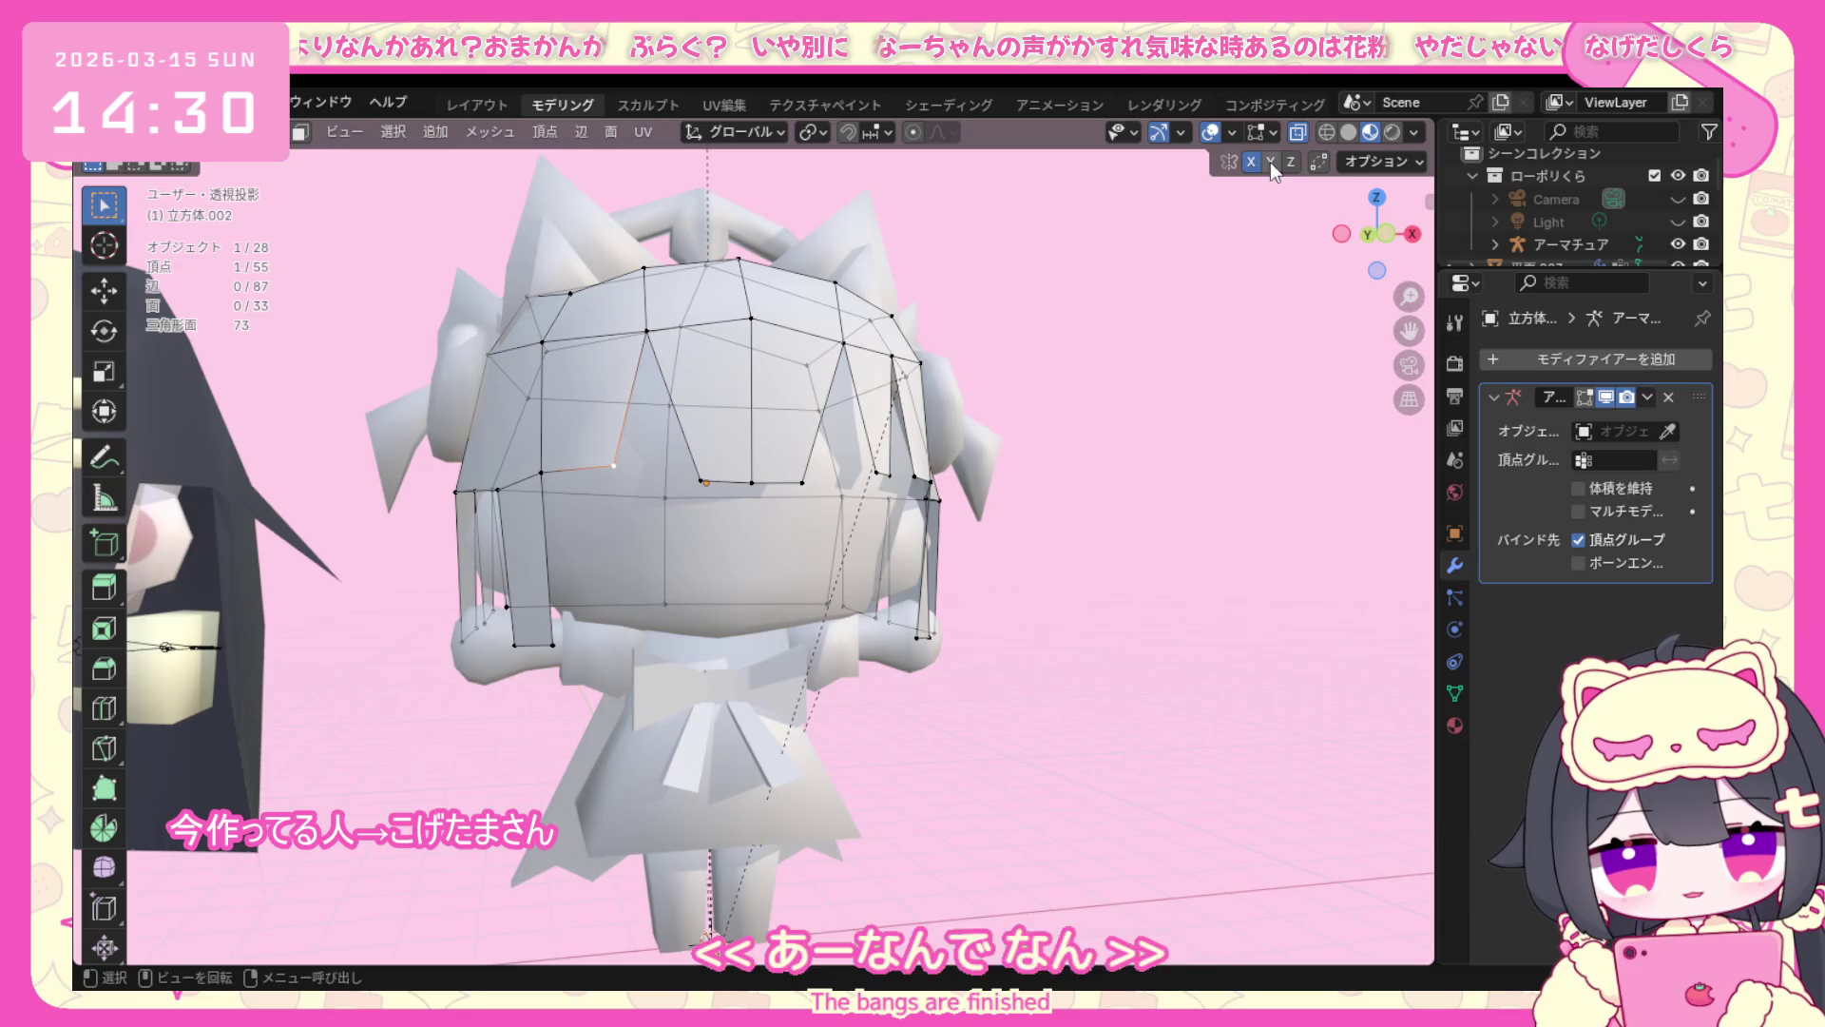
key(e)
click(625, 490)
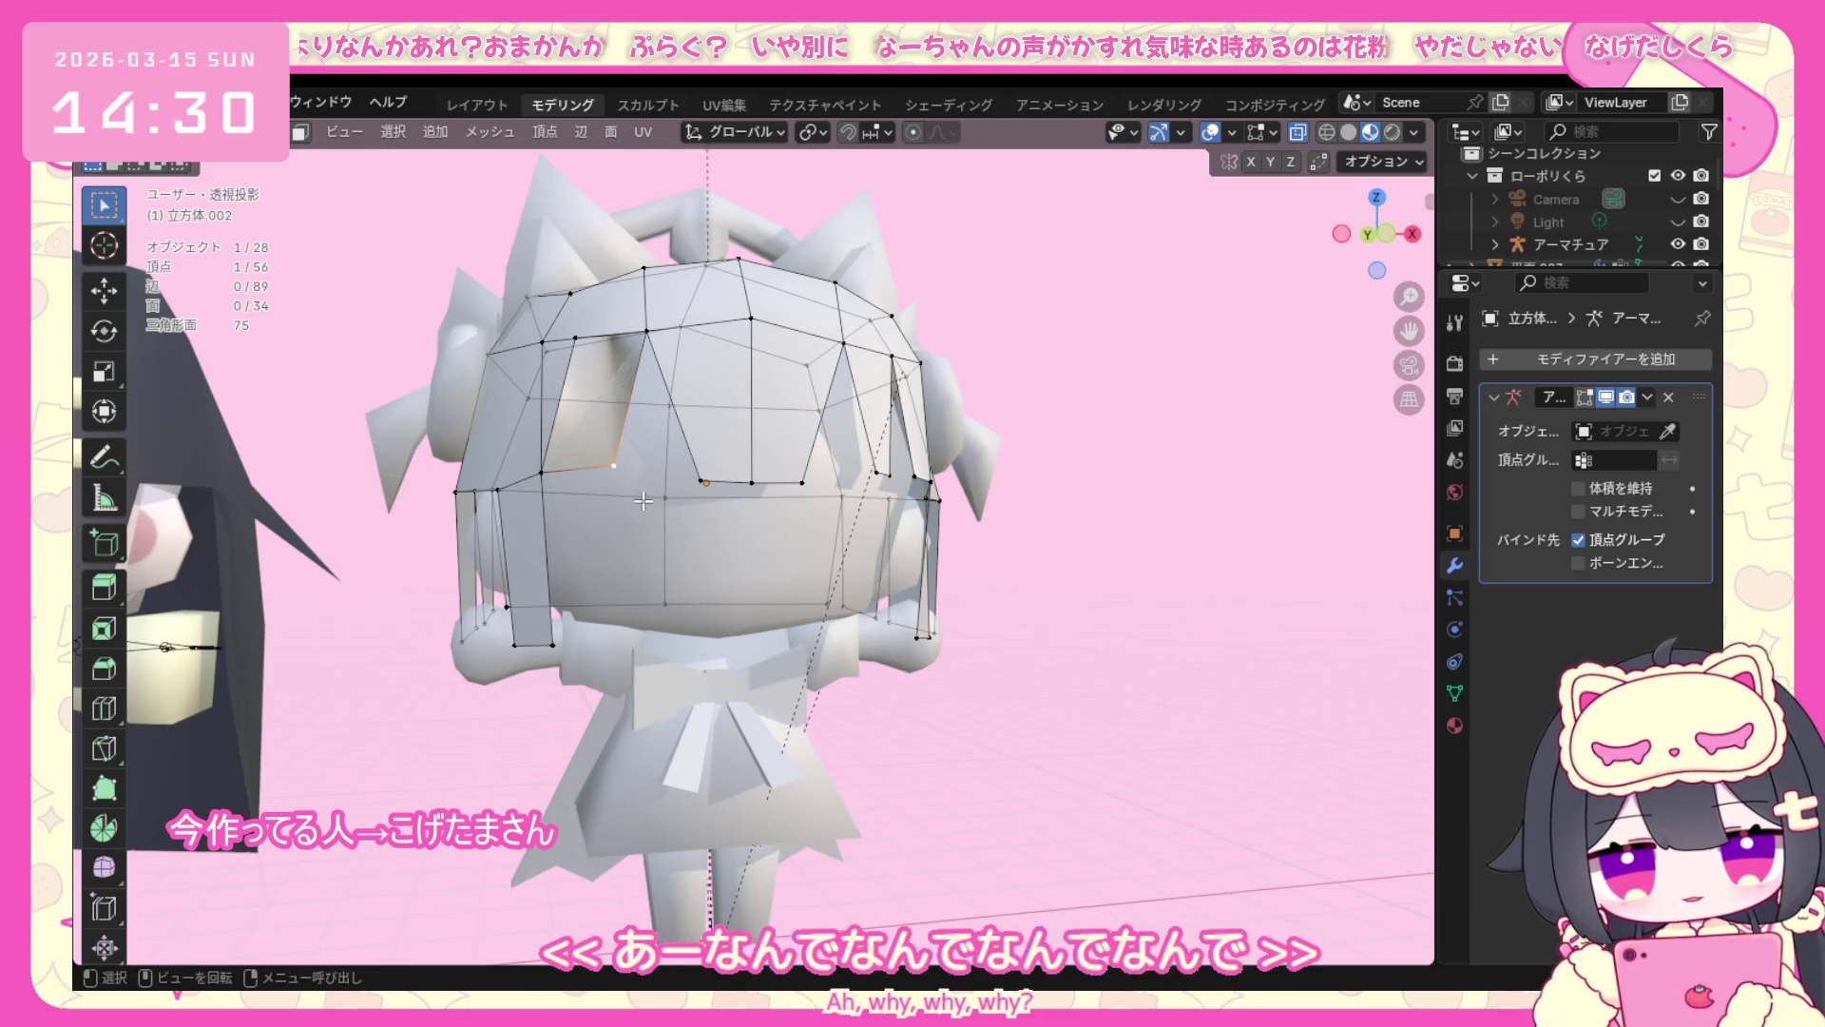
middle_drag(801, 548, 723, 535)
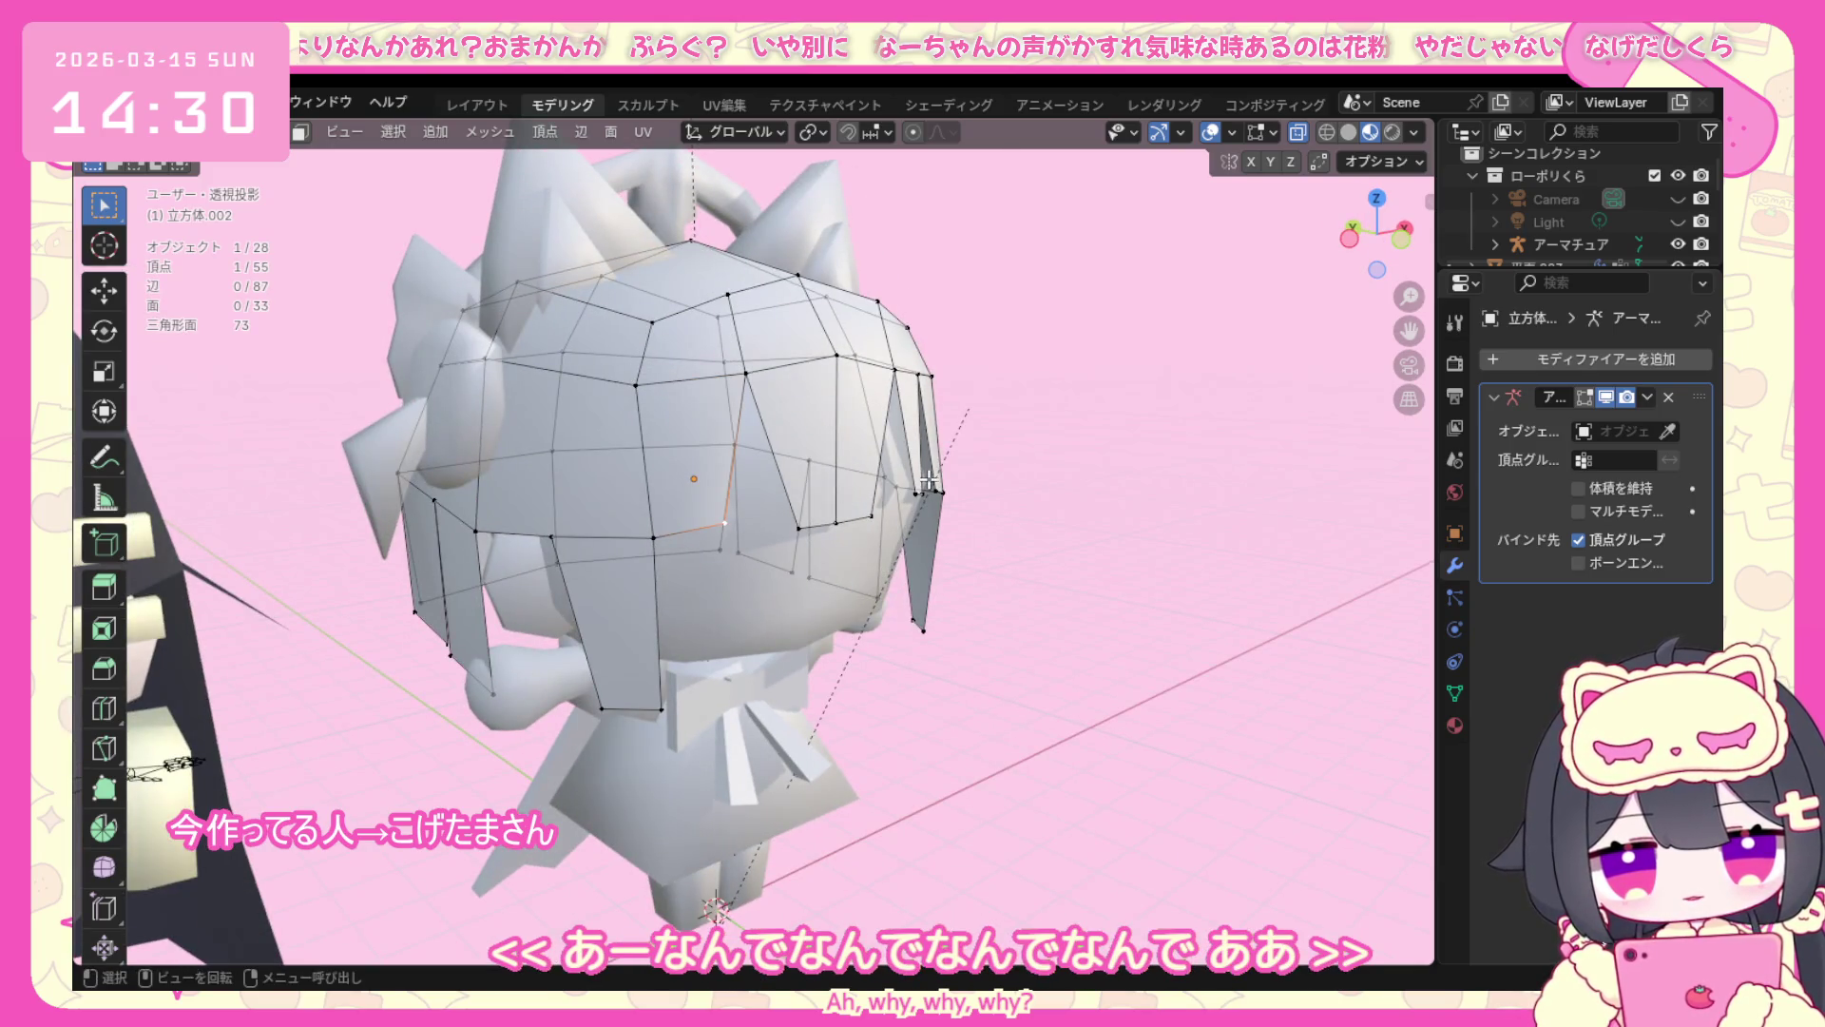
From the front orthographic view, nudge the bang vertex into its final spot.
key(KP_1)
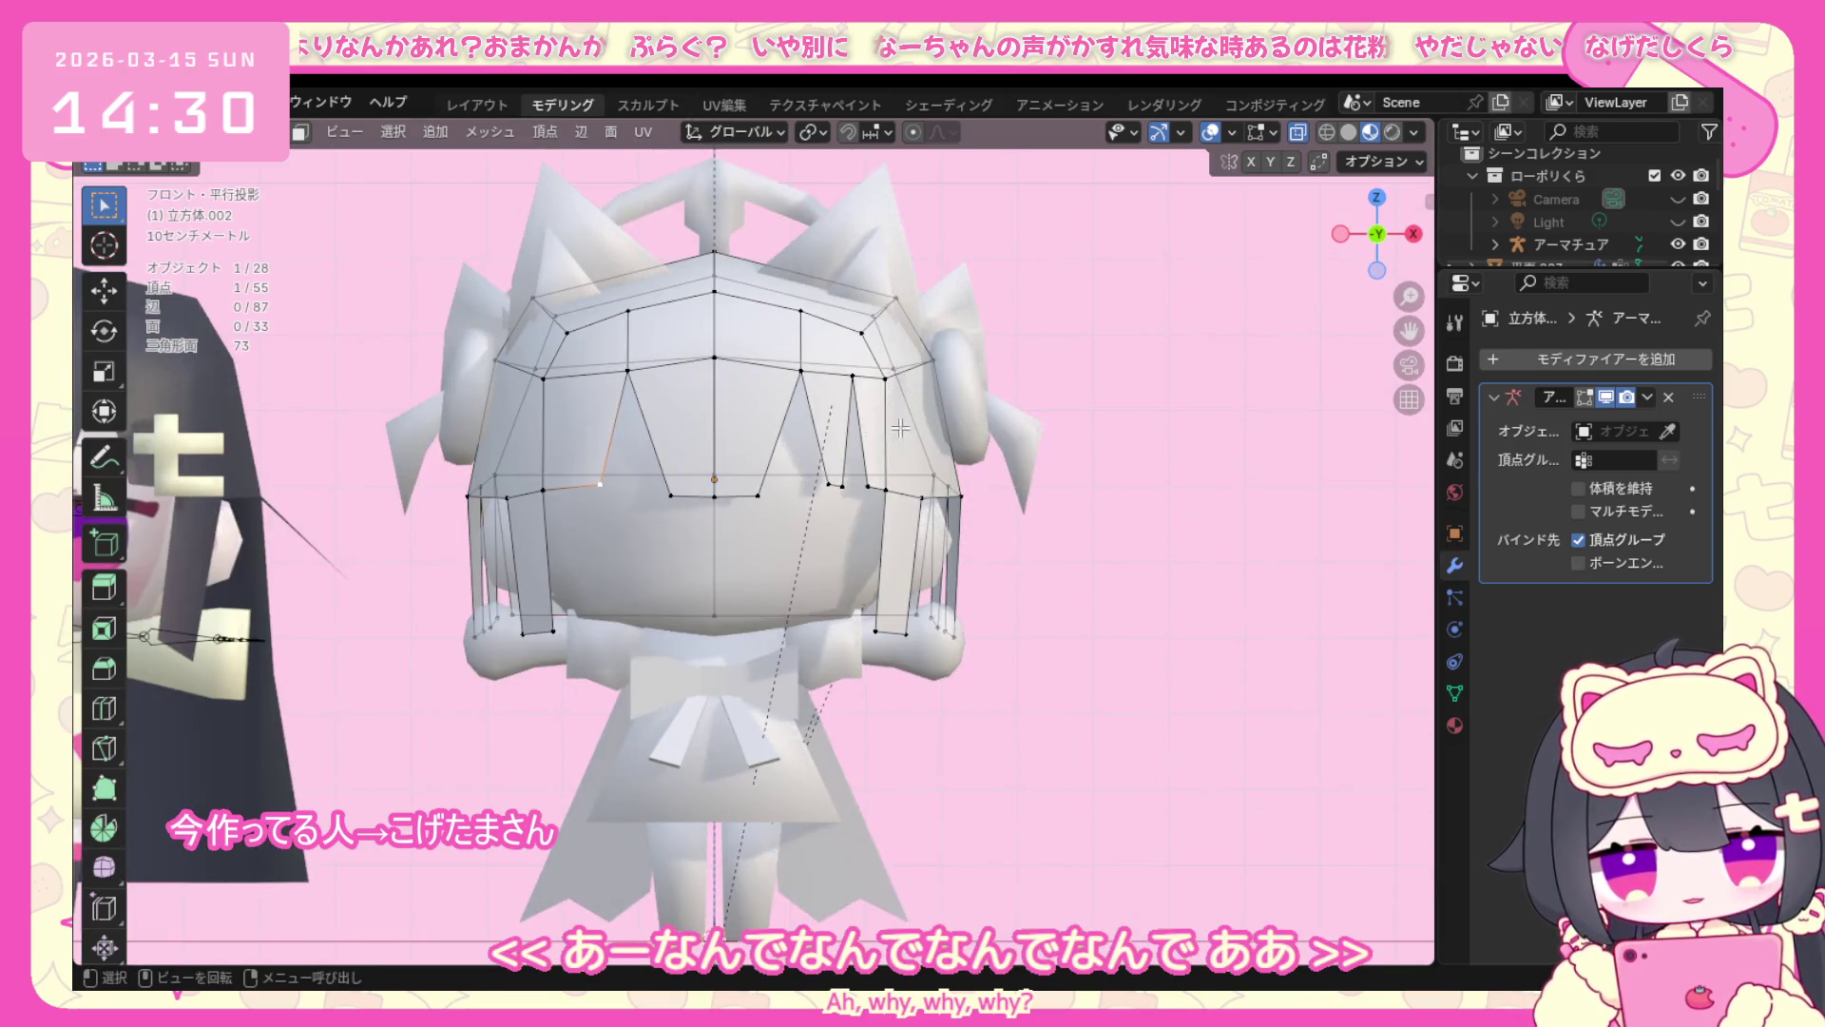
key(g)
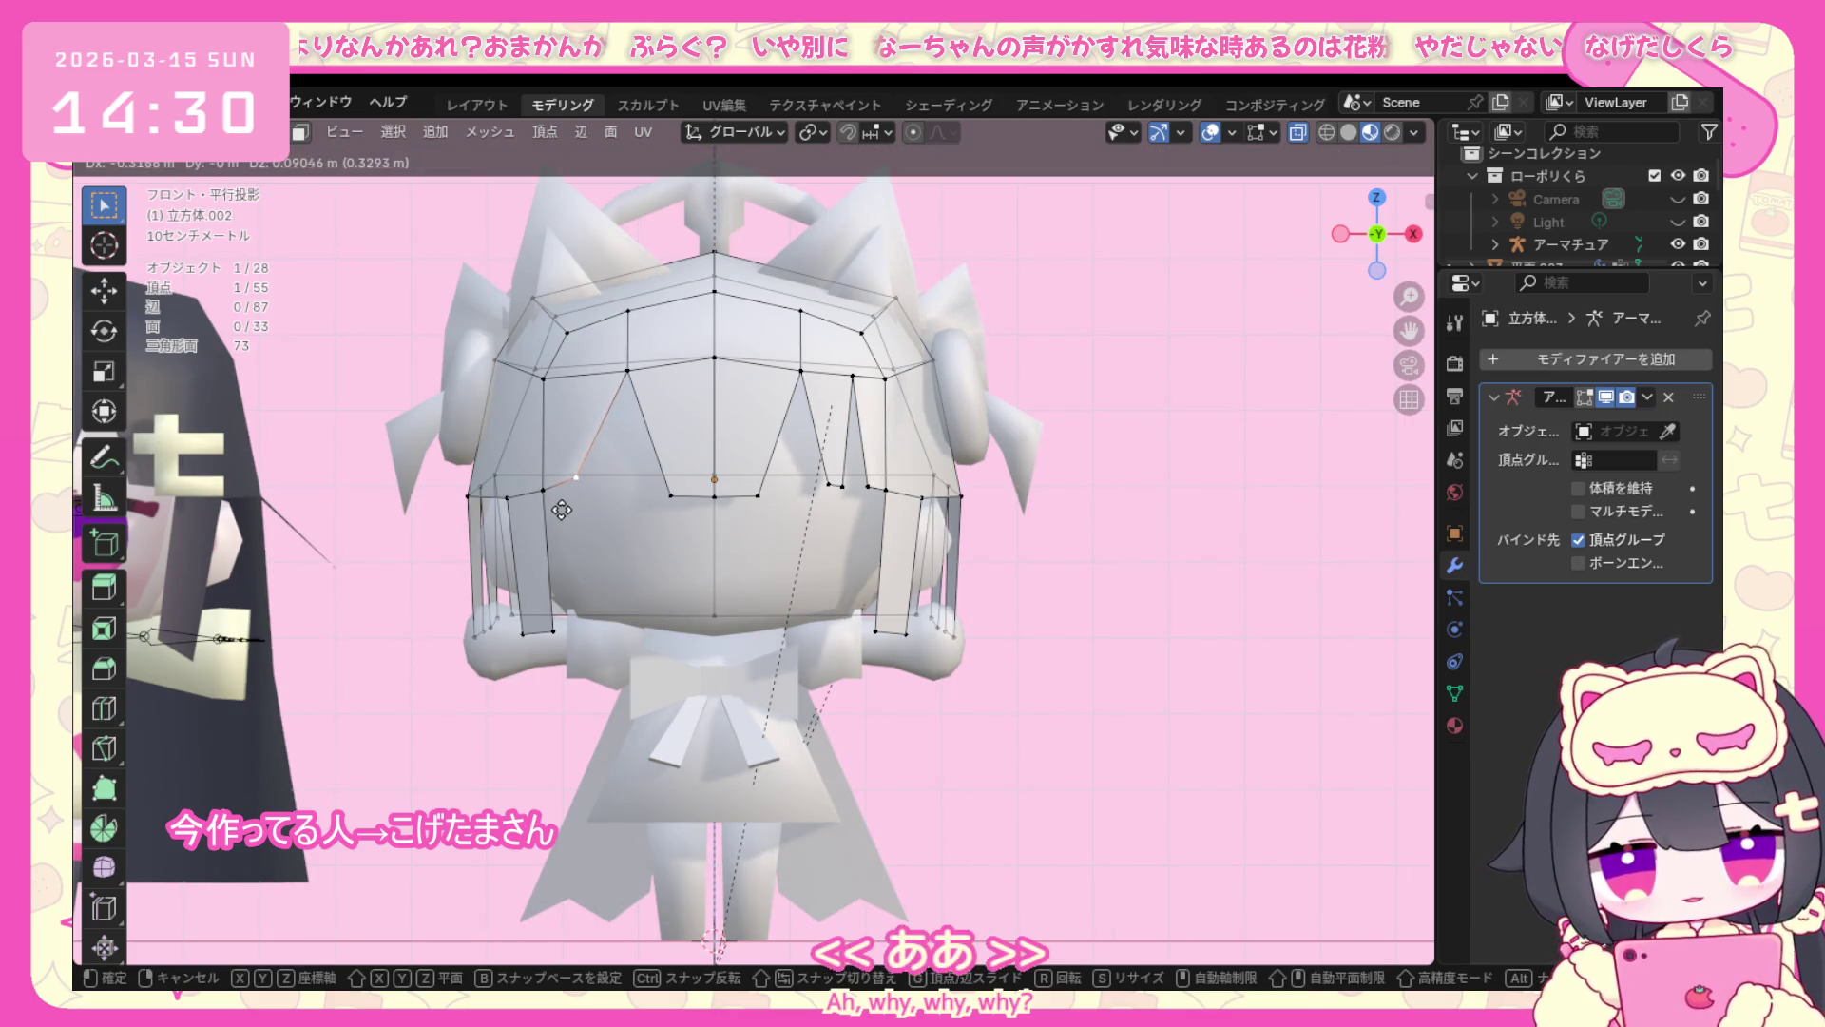
click(566, 511)
key(g)
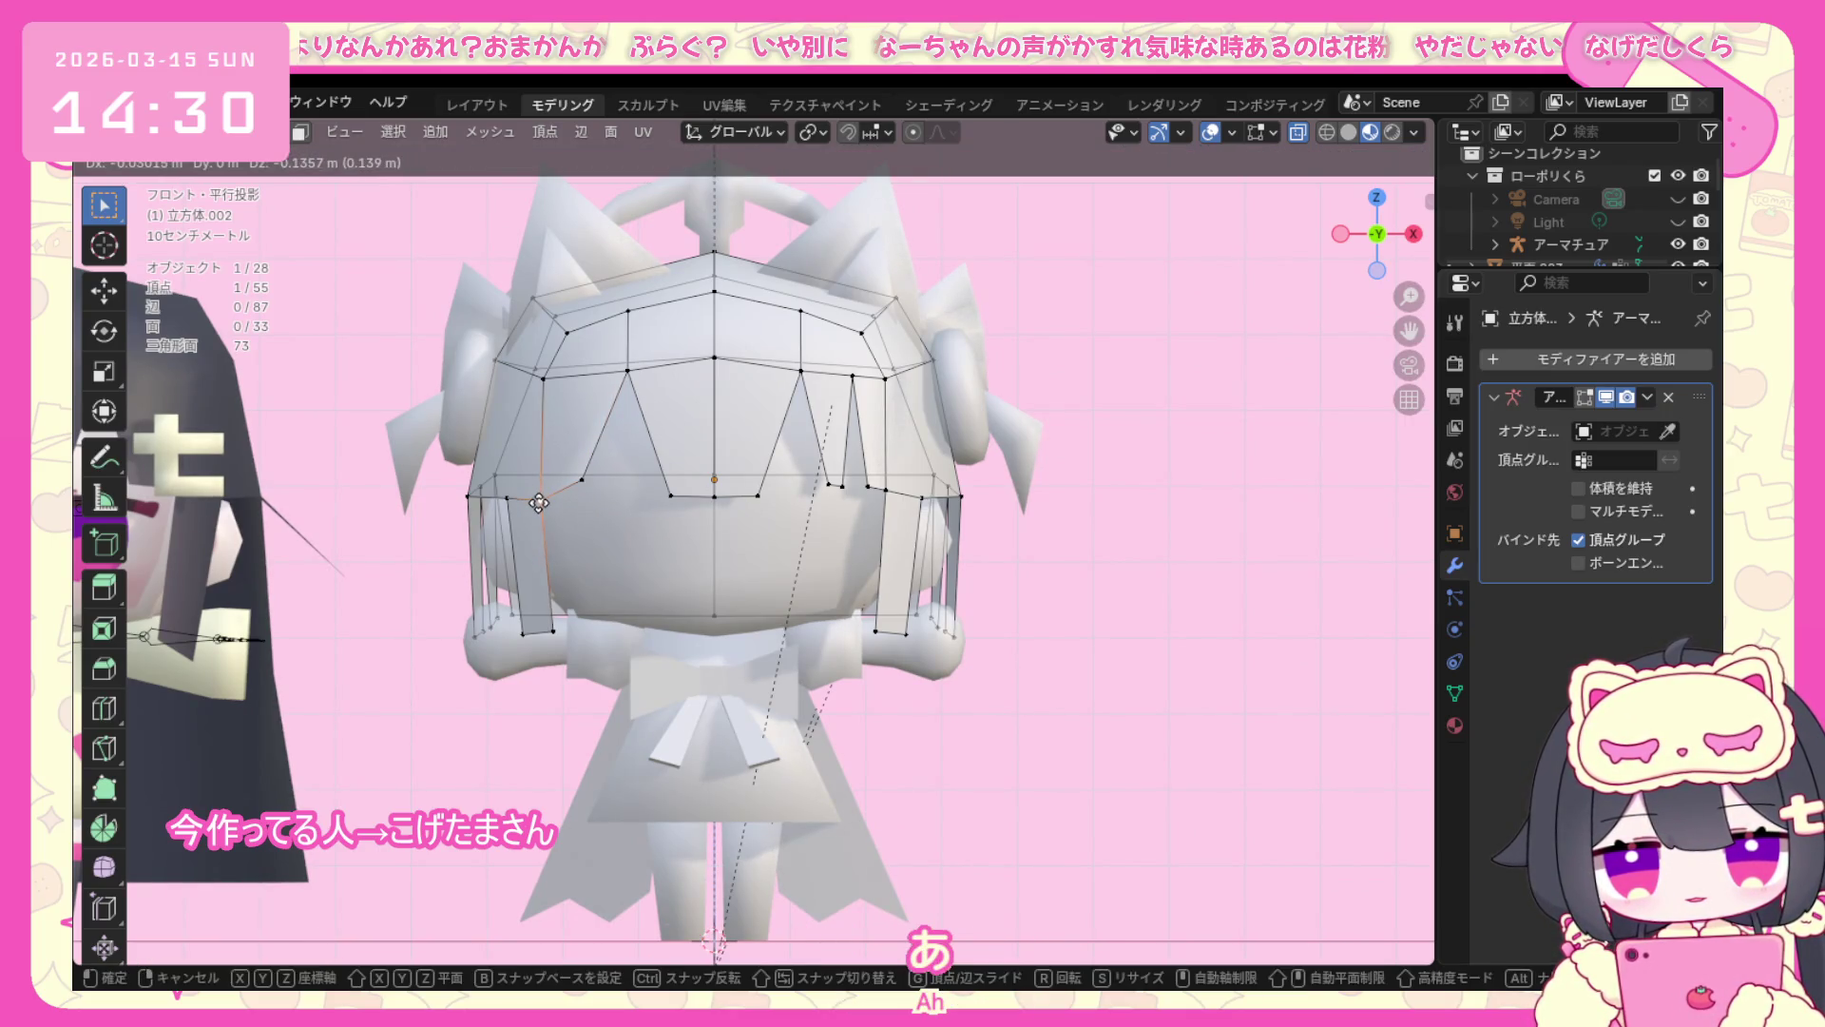
click(540, 506)
key(g)
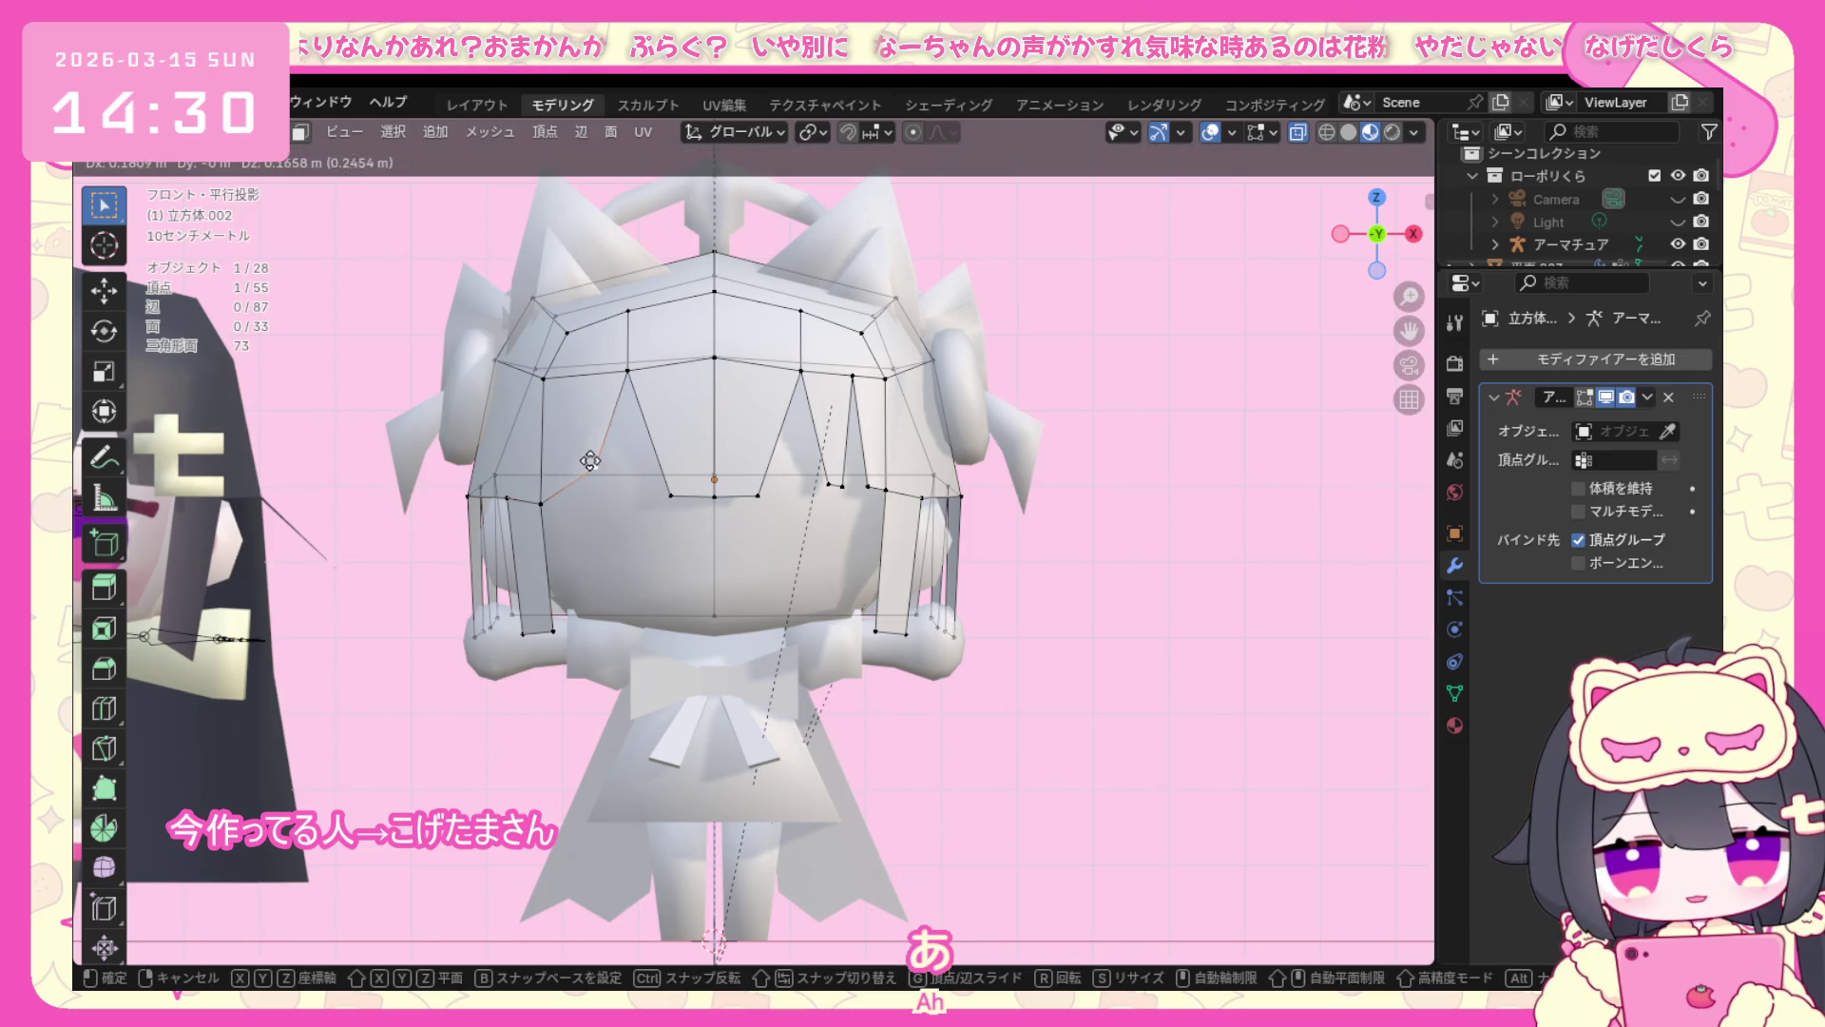
click(585, 453)
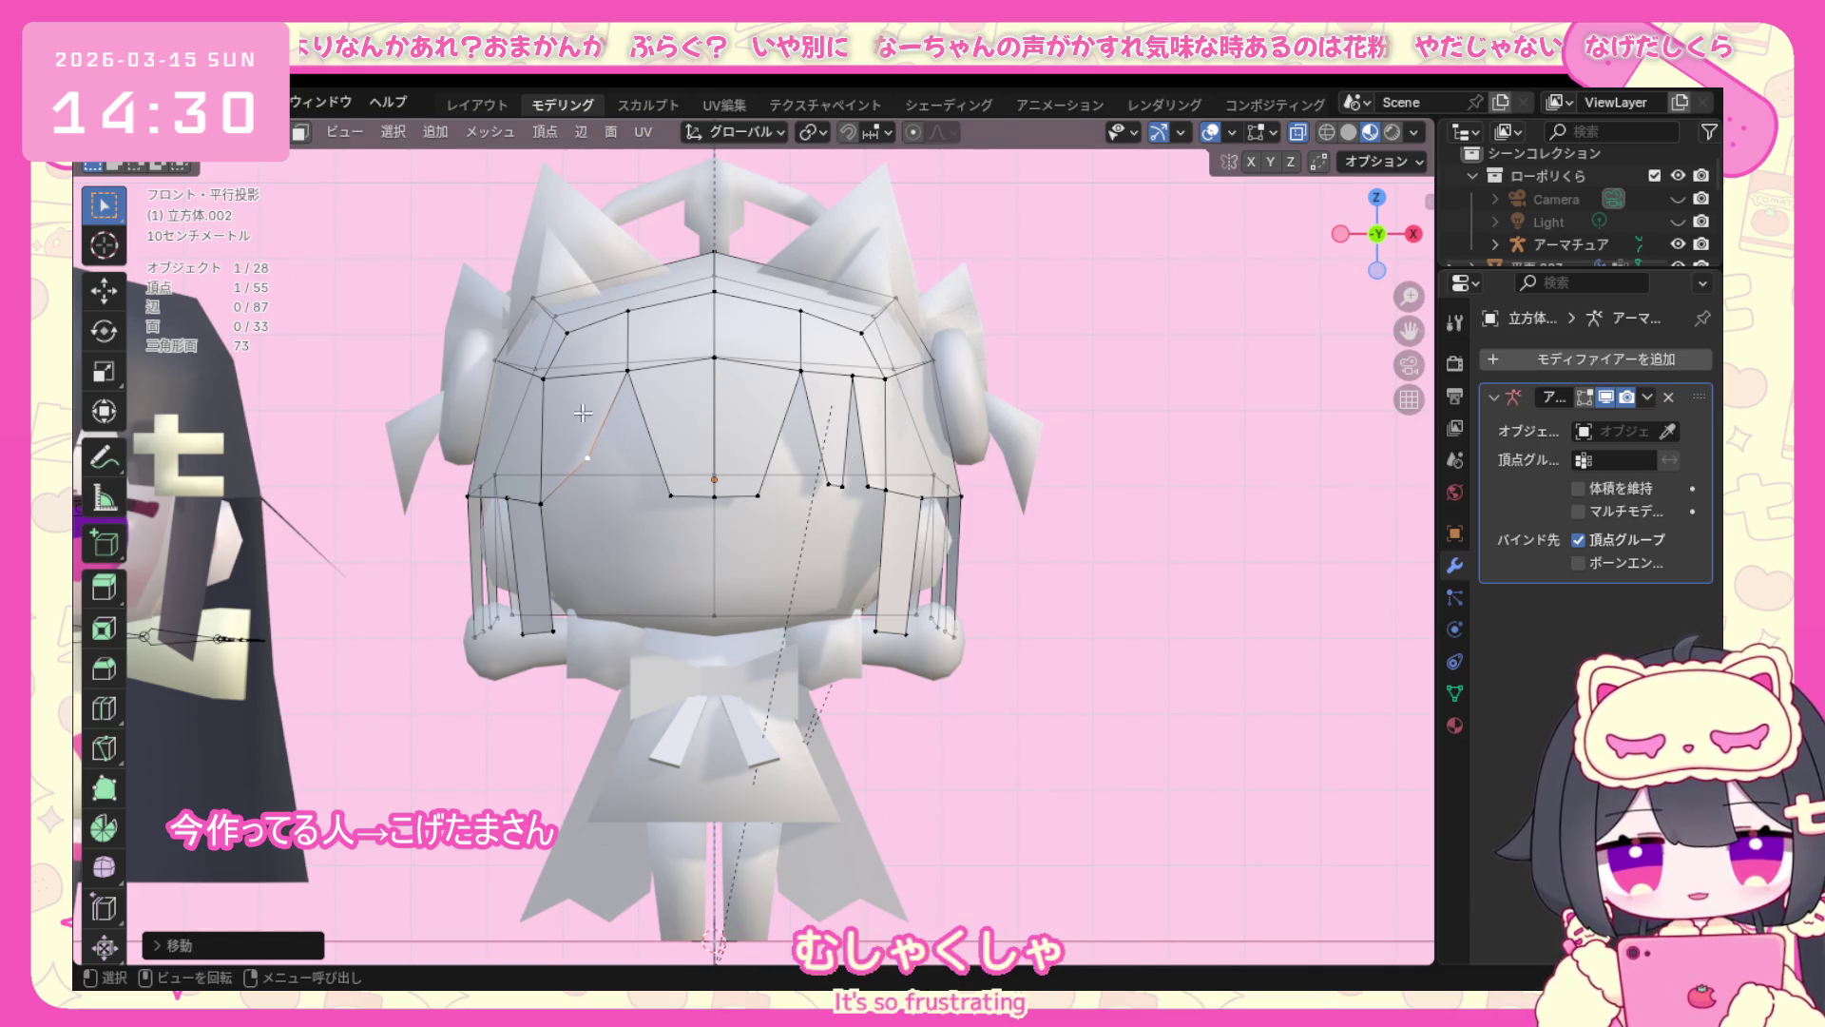
Return the hair to Object Mode and orbit back into perspective.
click(200, 132)
middle_drag(571, 570, 736, 658)
click(749, 666)
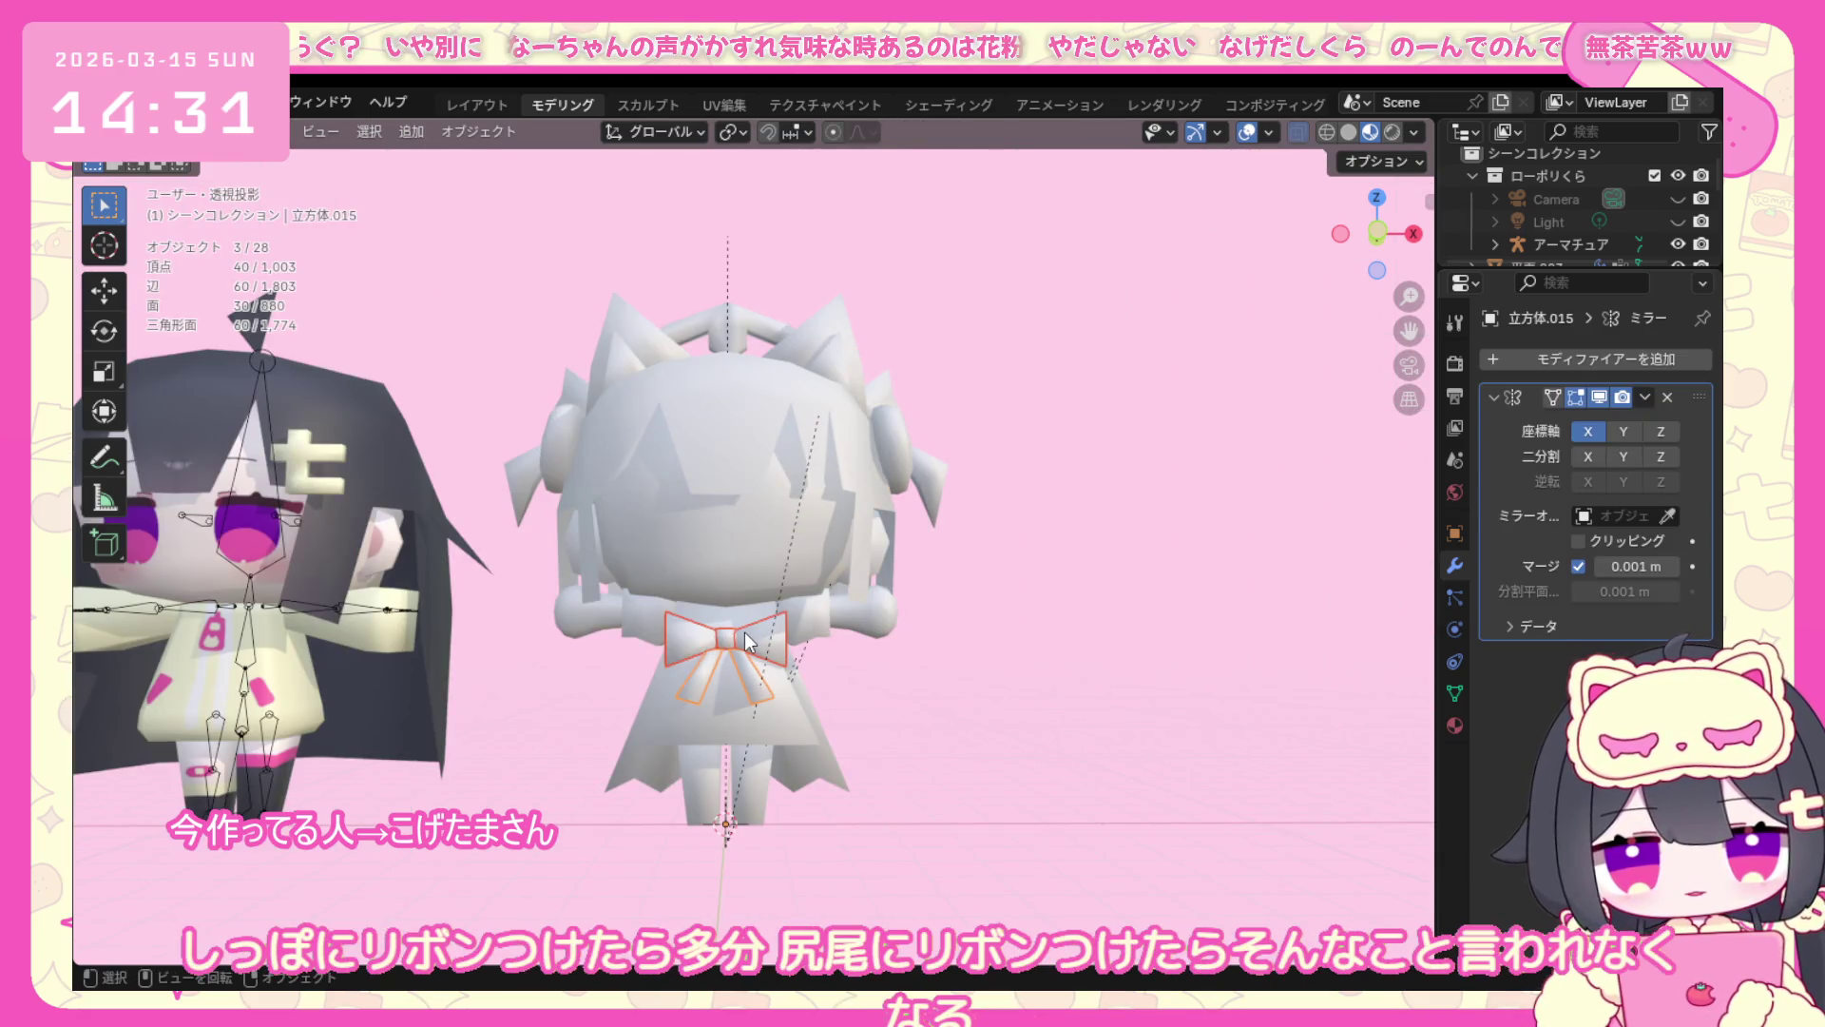
Duplicate the chest bow and place the copy near the figure's back.
right_click(748, 640)
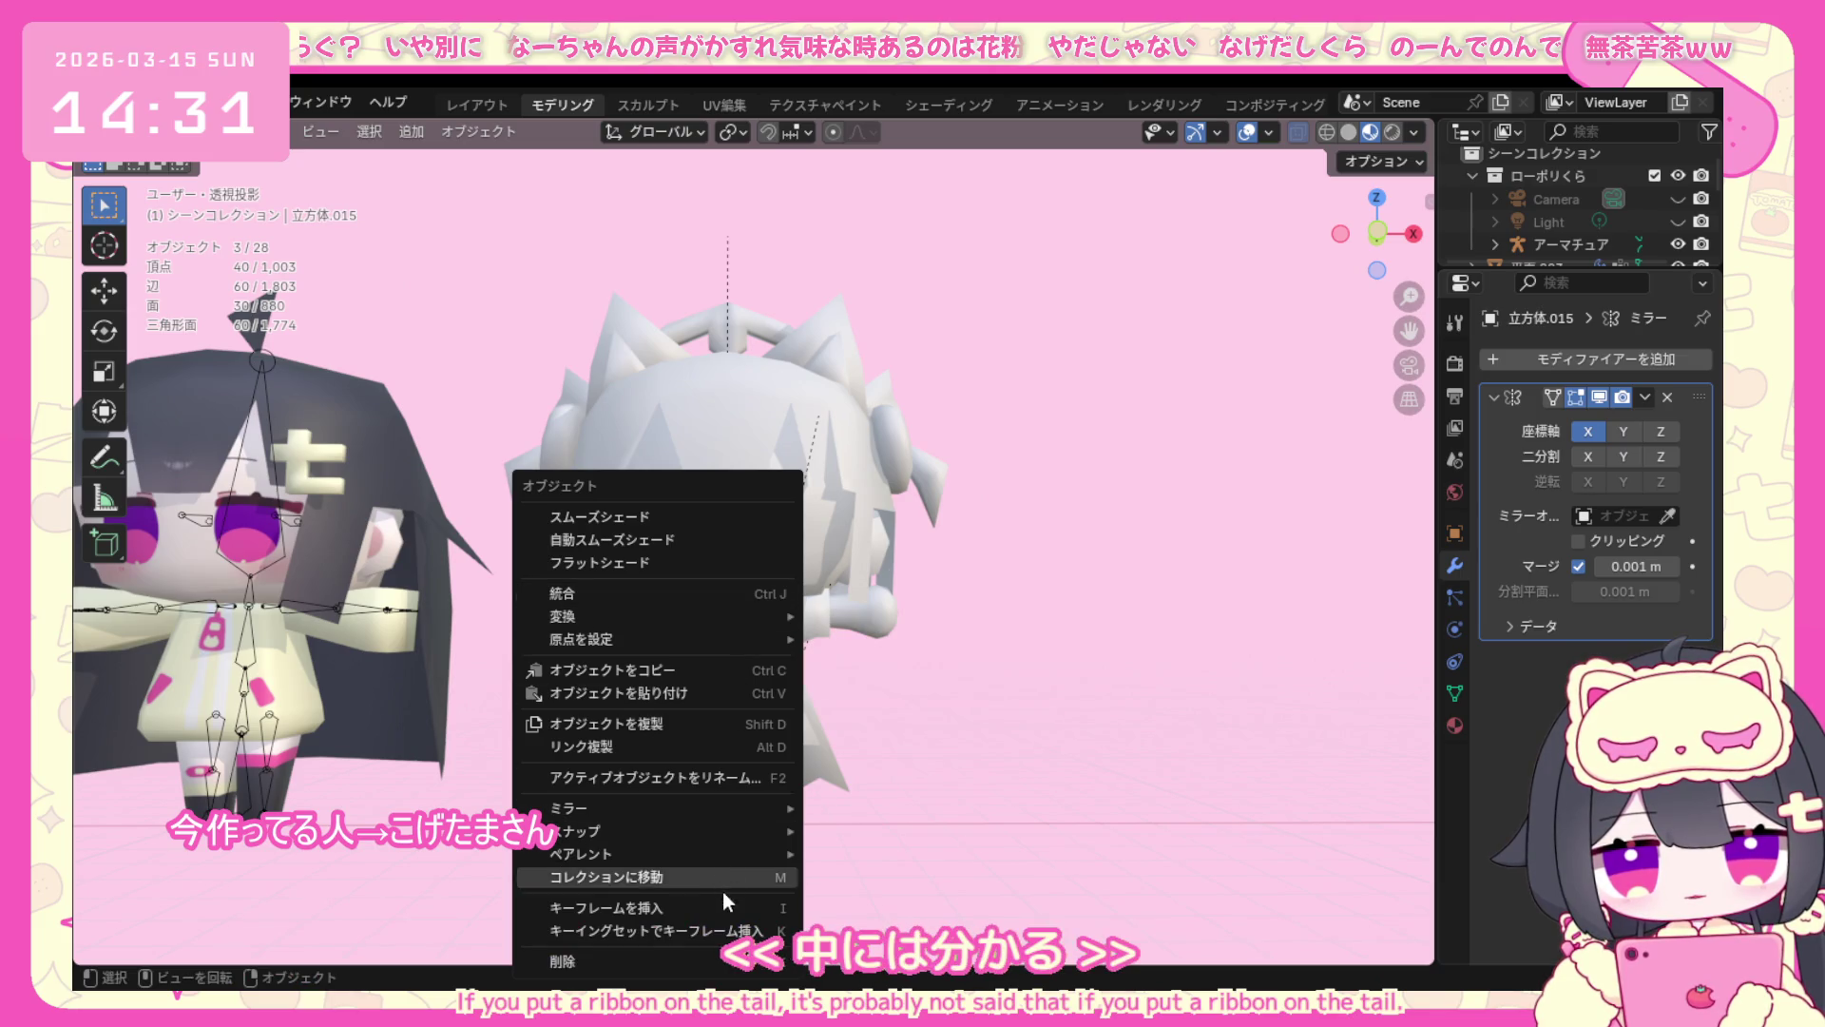
click(720, 722)
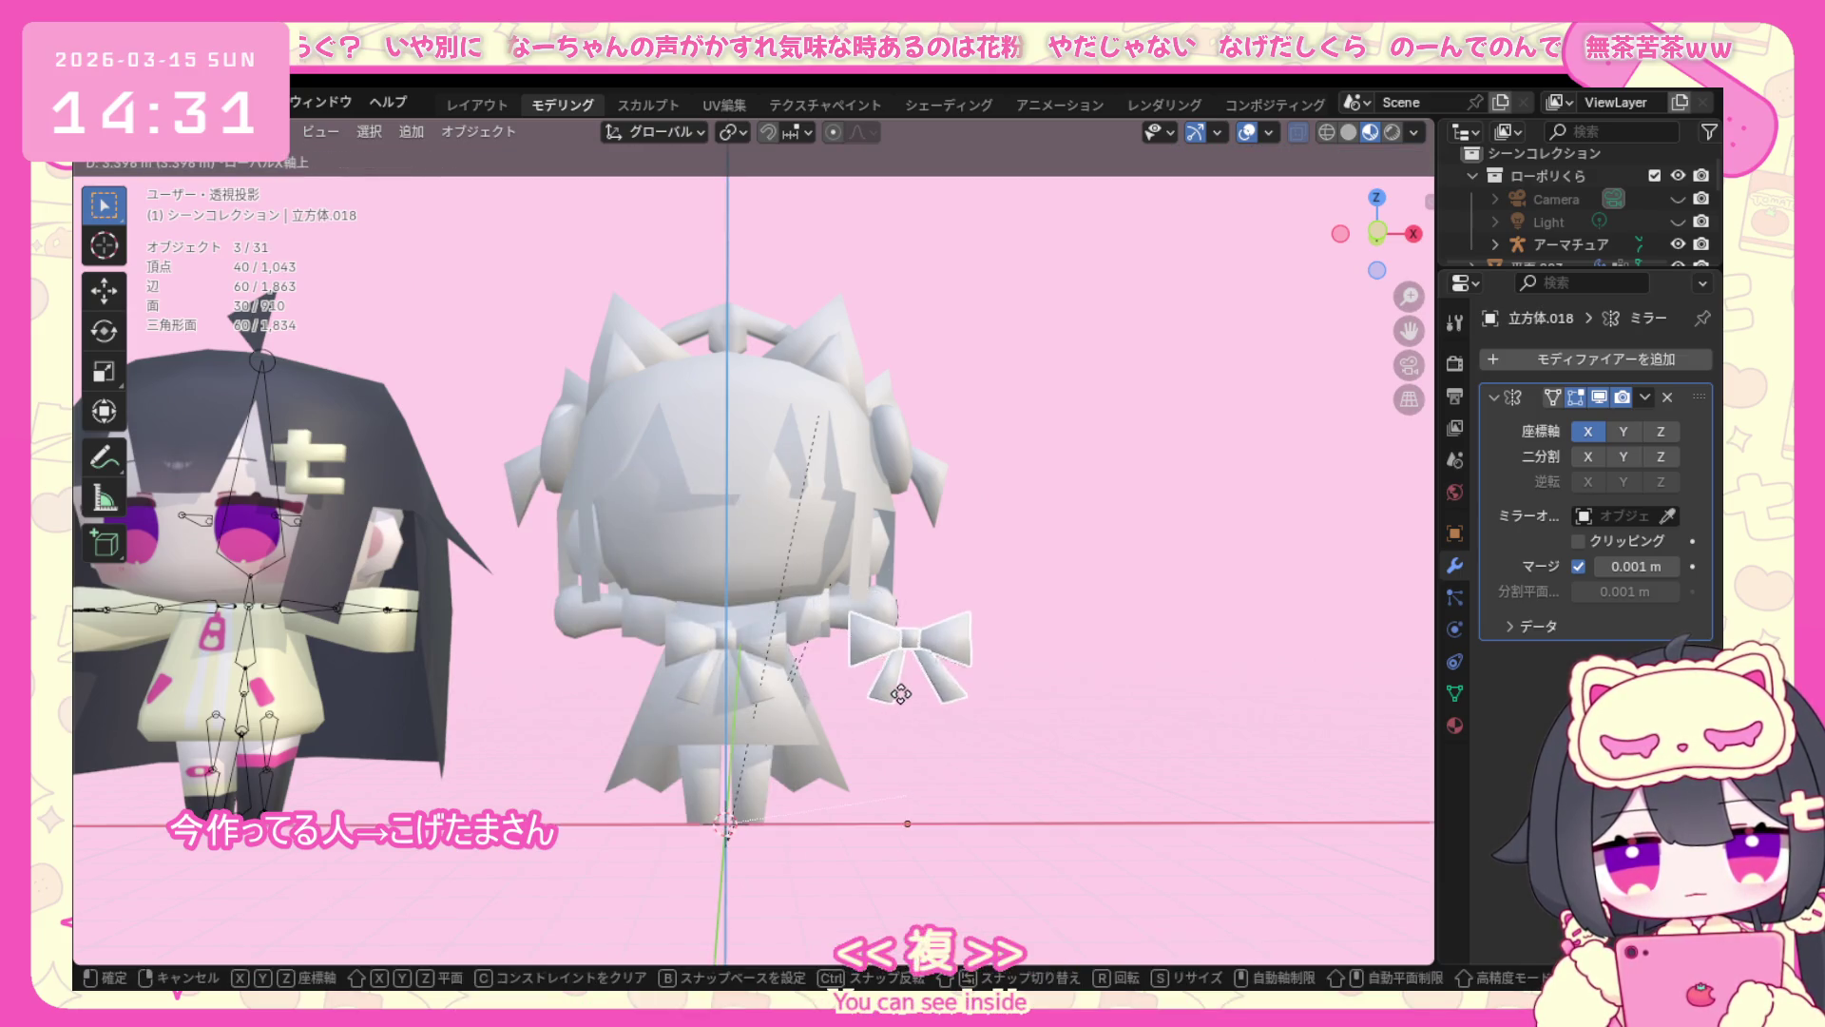
click(1021, 707)
middle_drag(1021, 708, 739, 728)
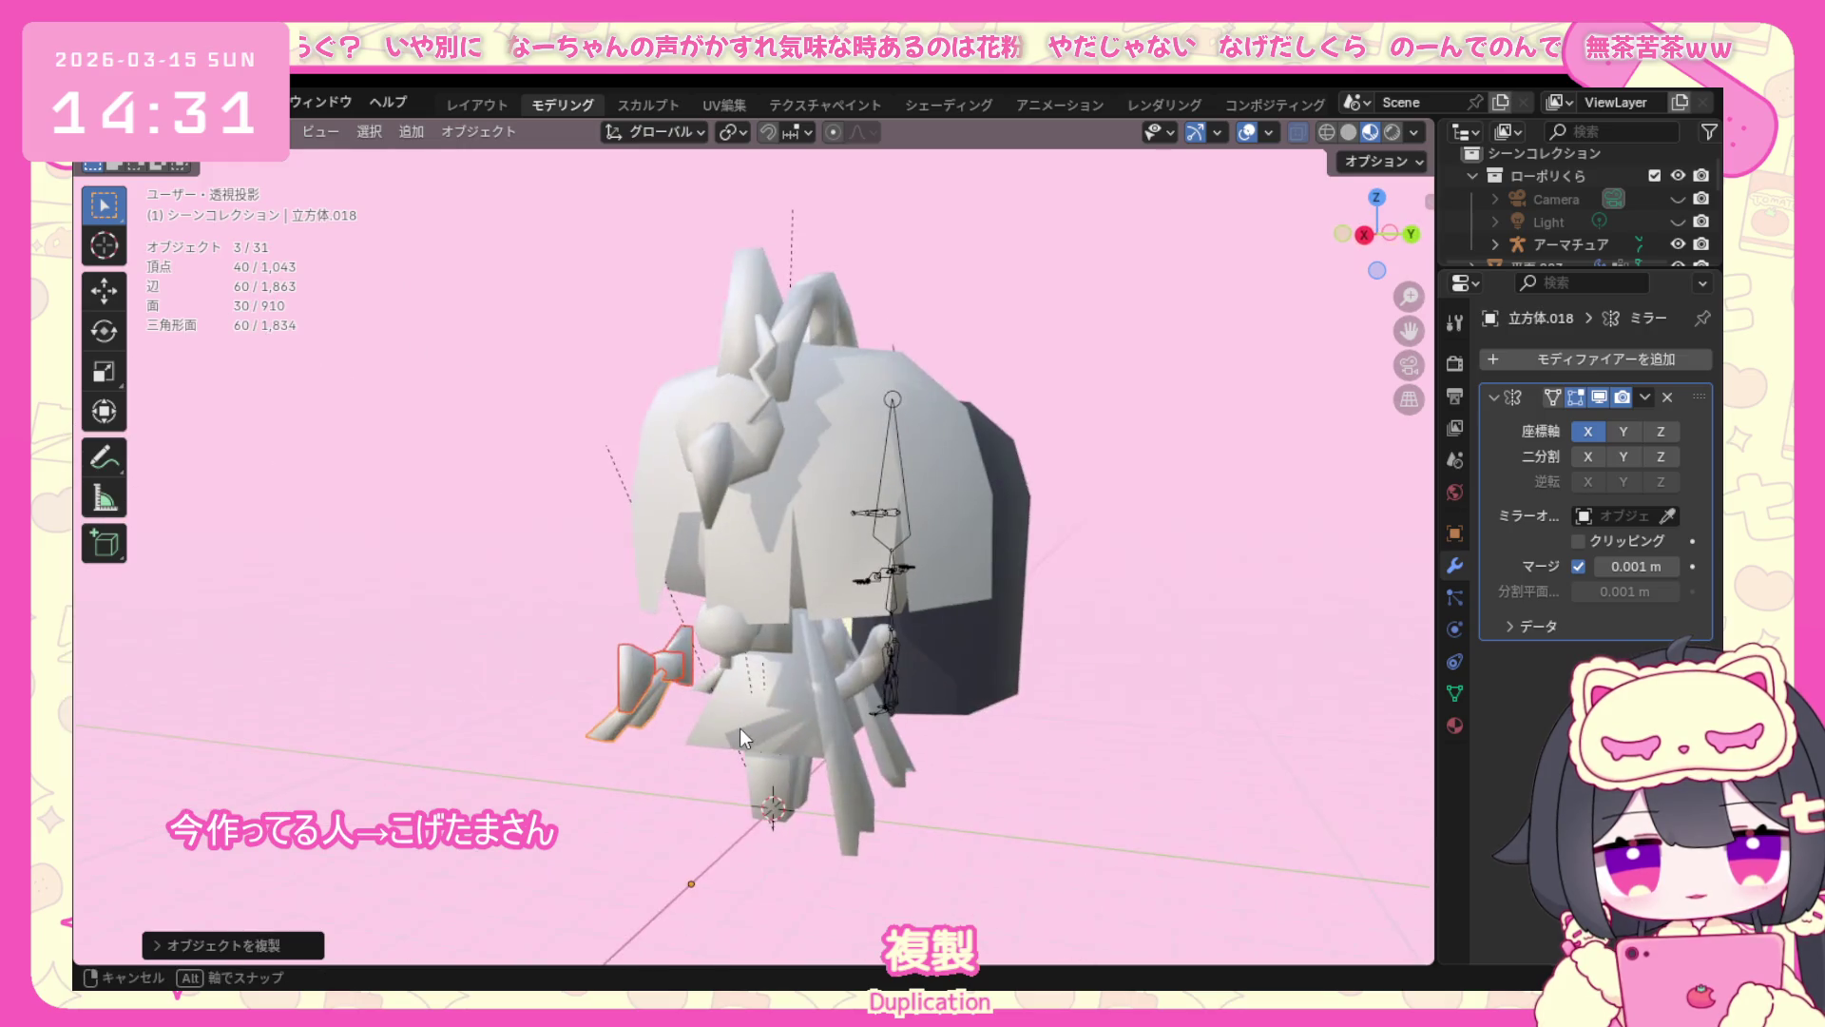
Enter Edit Mode on the copied bow and box-select all its vertices.
click(186, 131)
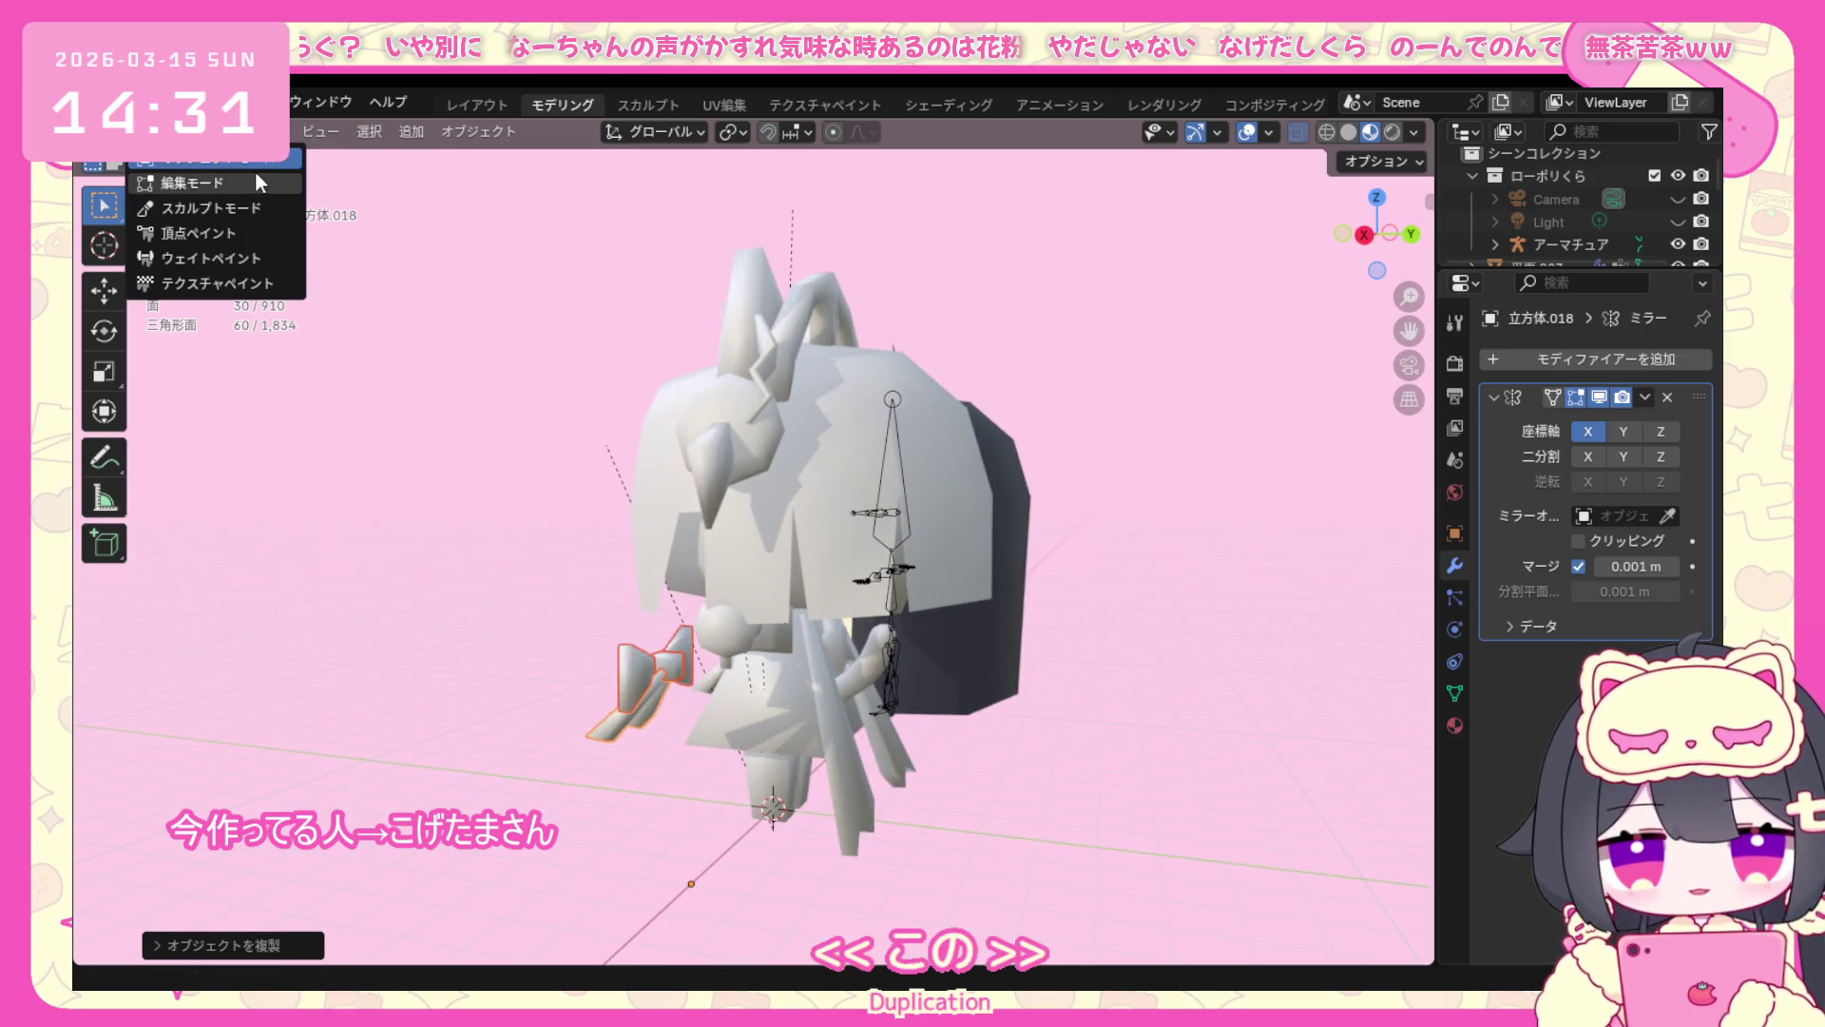
click(186, 183)
drag(706, 614, 583, 777)
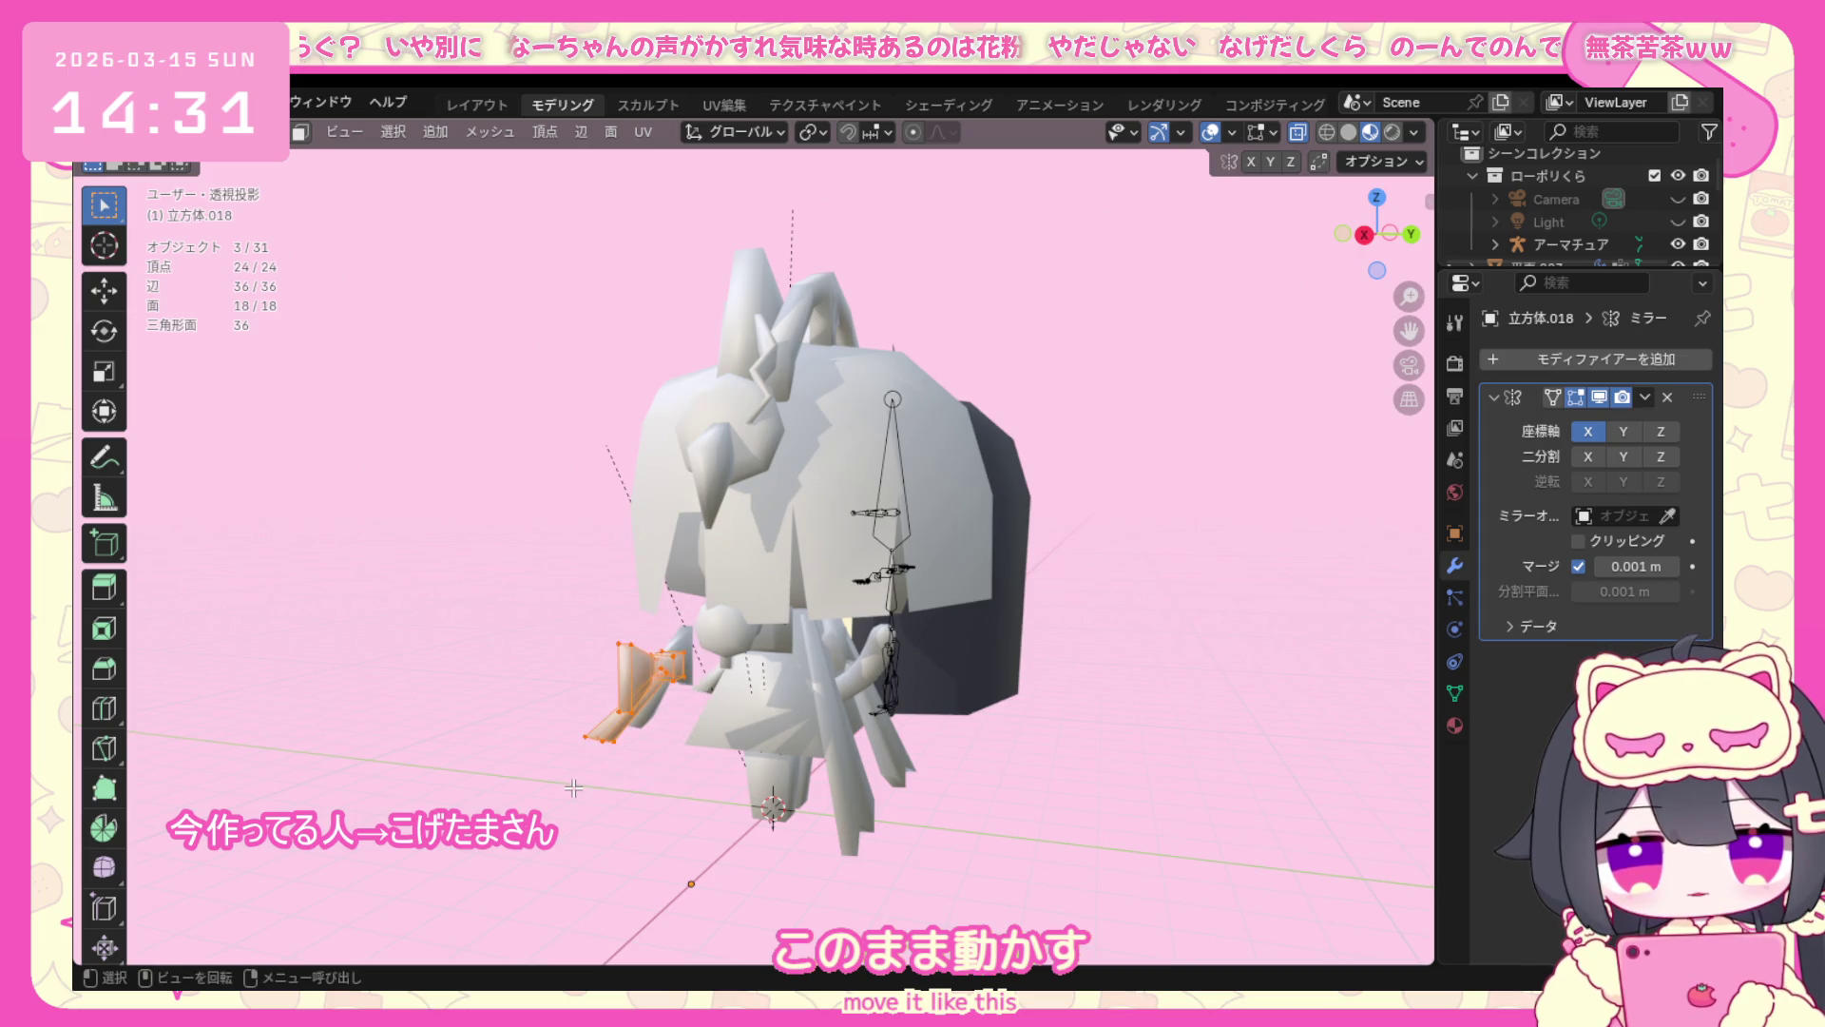
Move the bow's vertices in stages onto the character's back near the tail.
key(g)
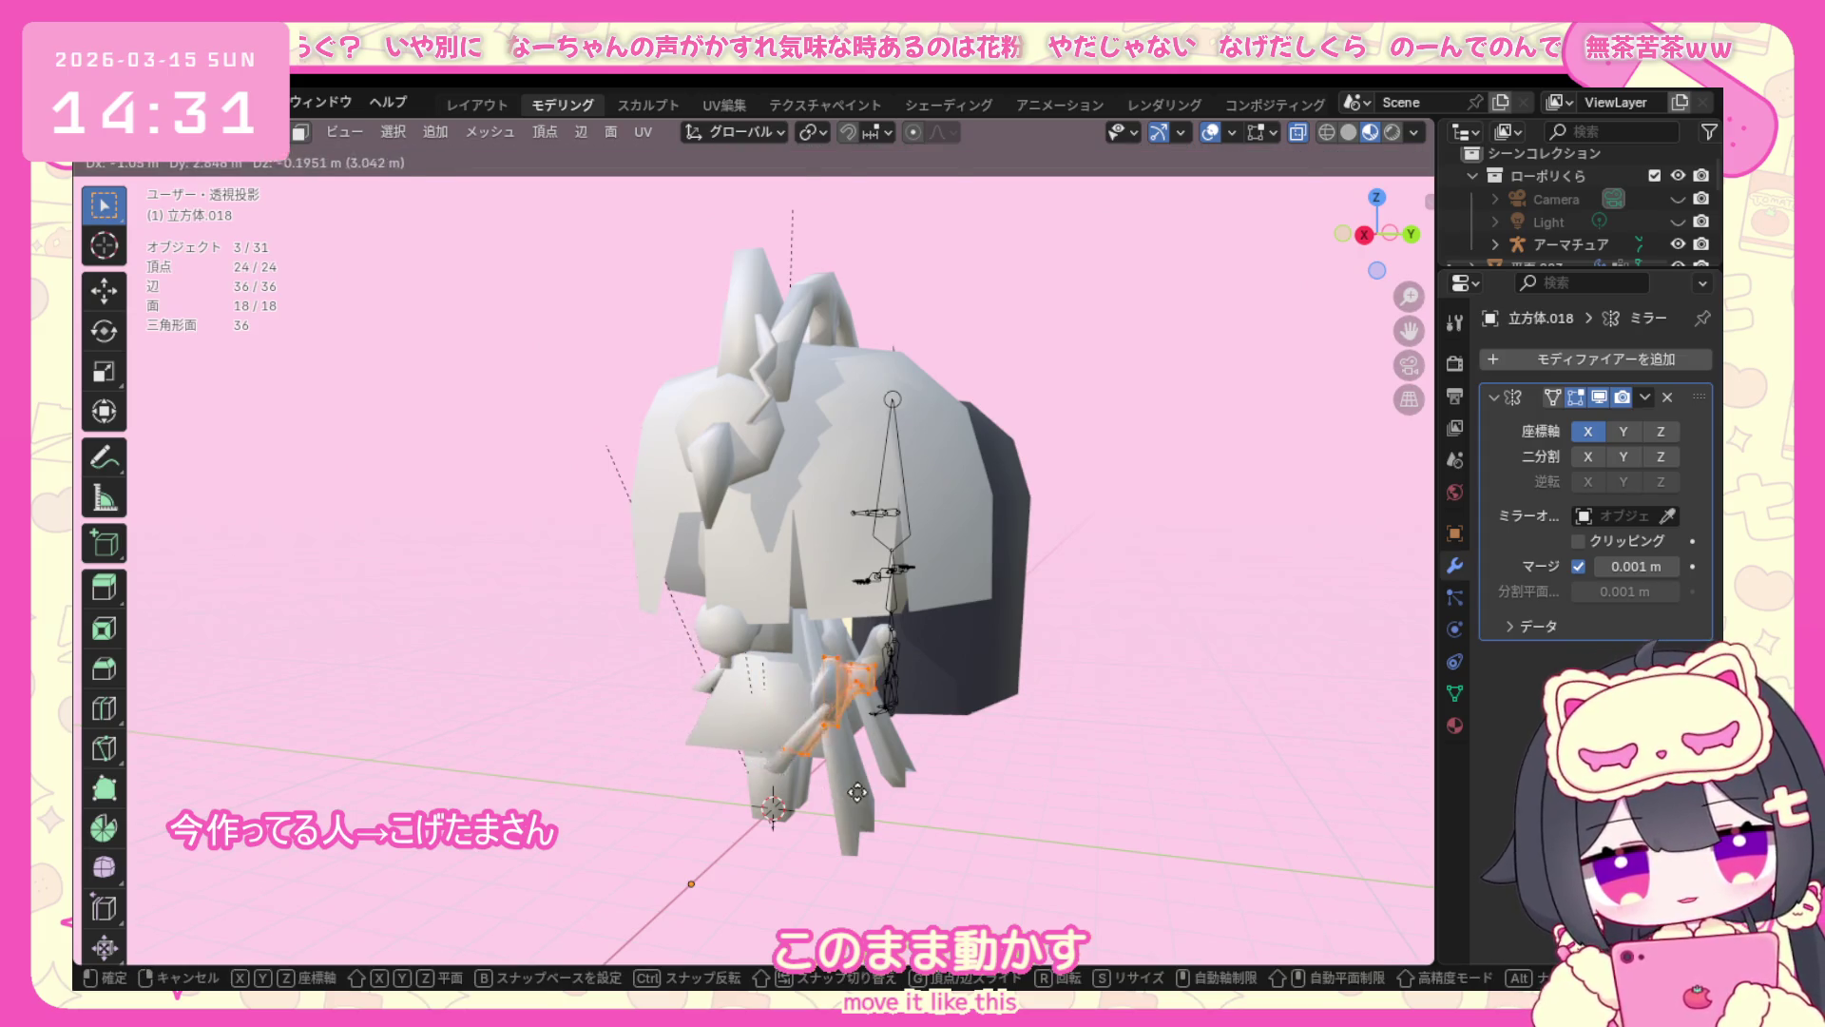
click(863, 819)
mouse_move(863, 820)
middle_down()
mouse_move(834, 706)
mouse_move(811, 684)
middle_up()
scroll(810, 685, up, 5)
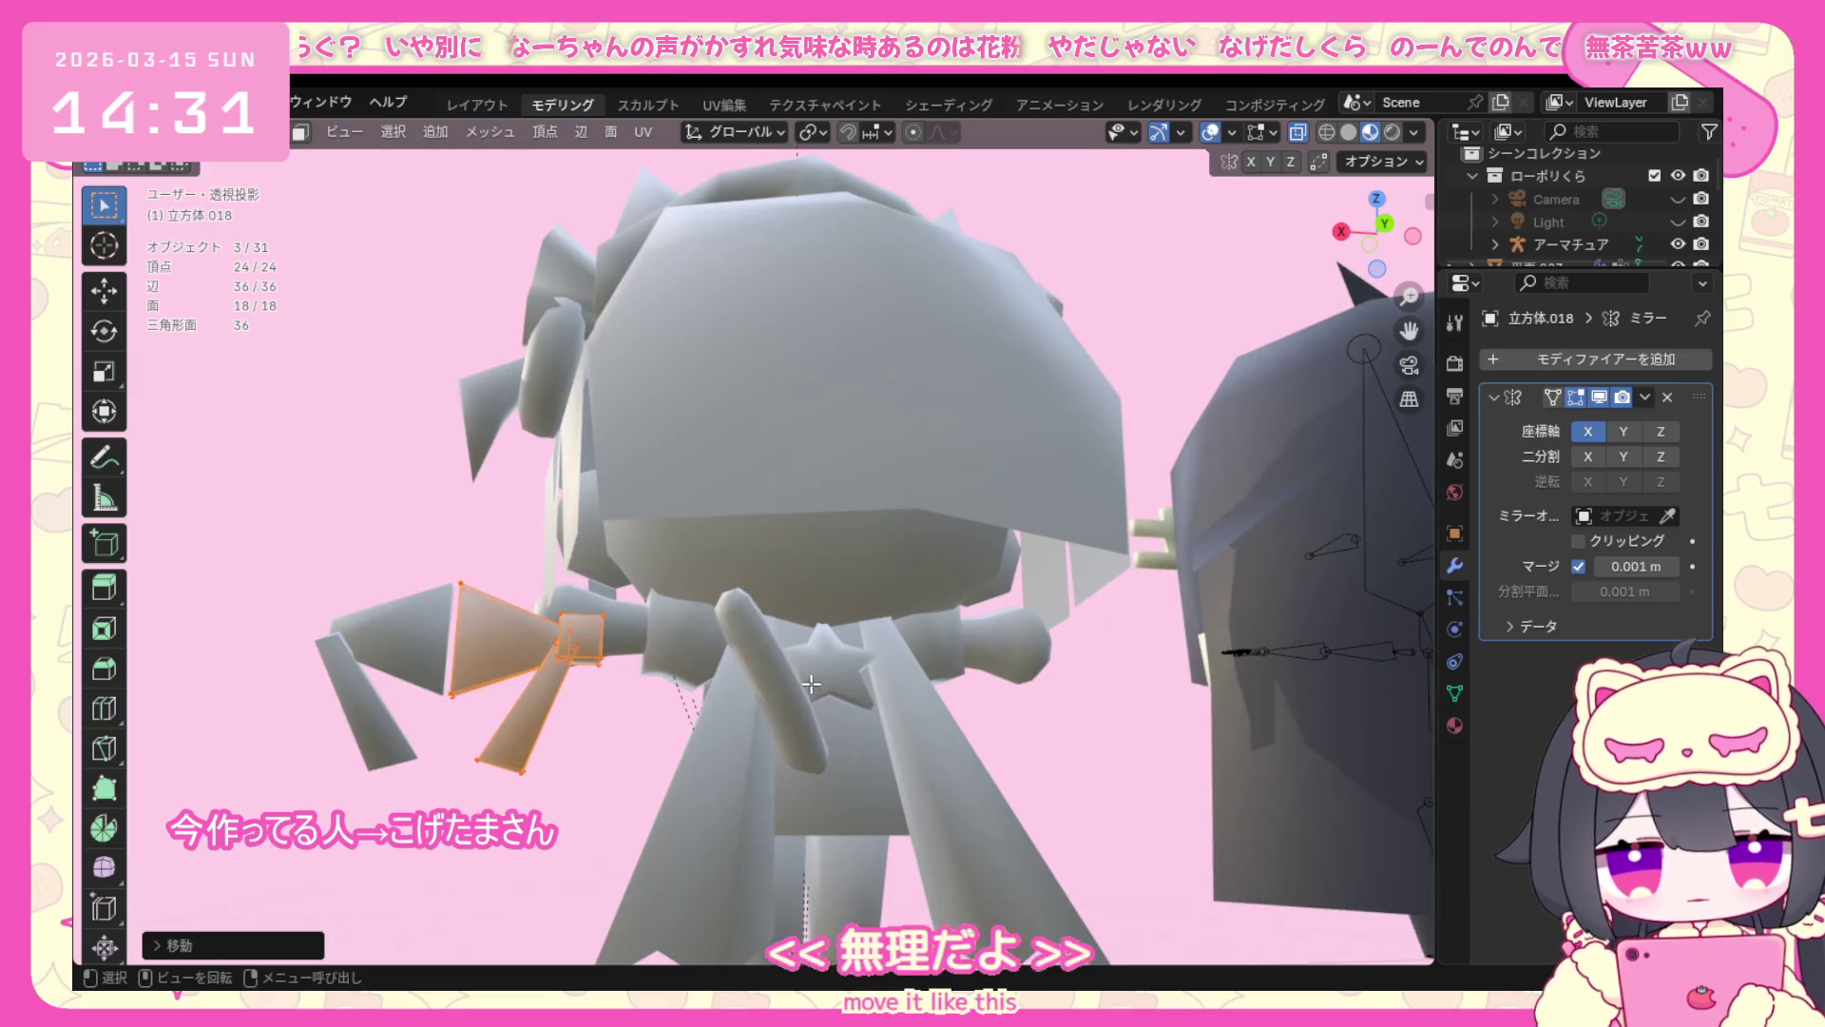
key(g)
click(858, 714)
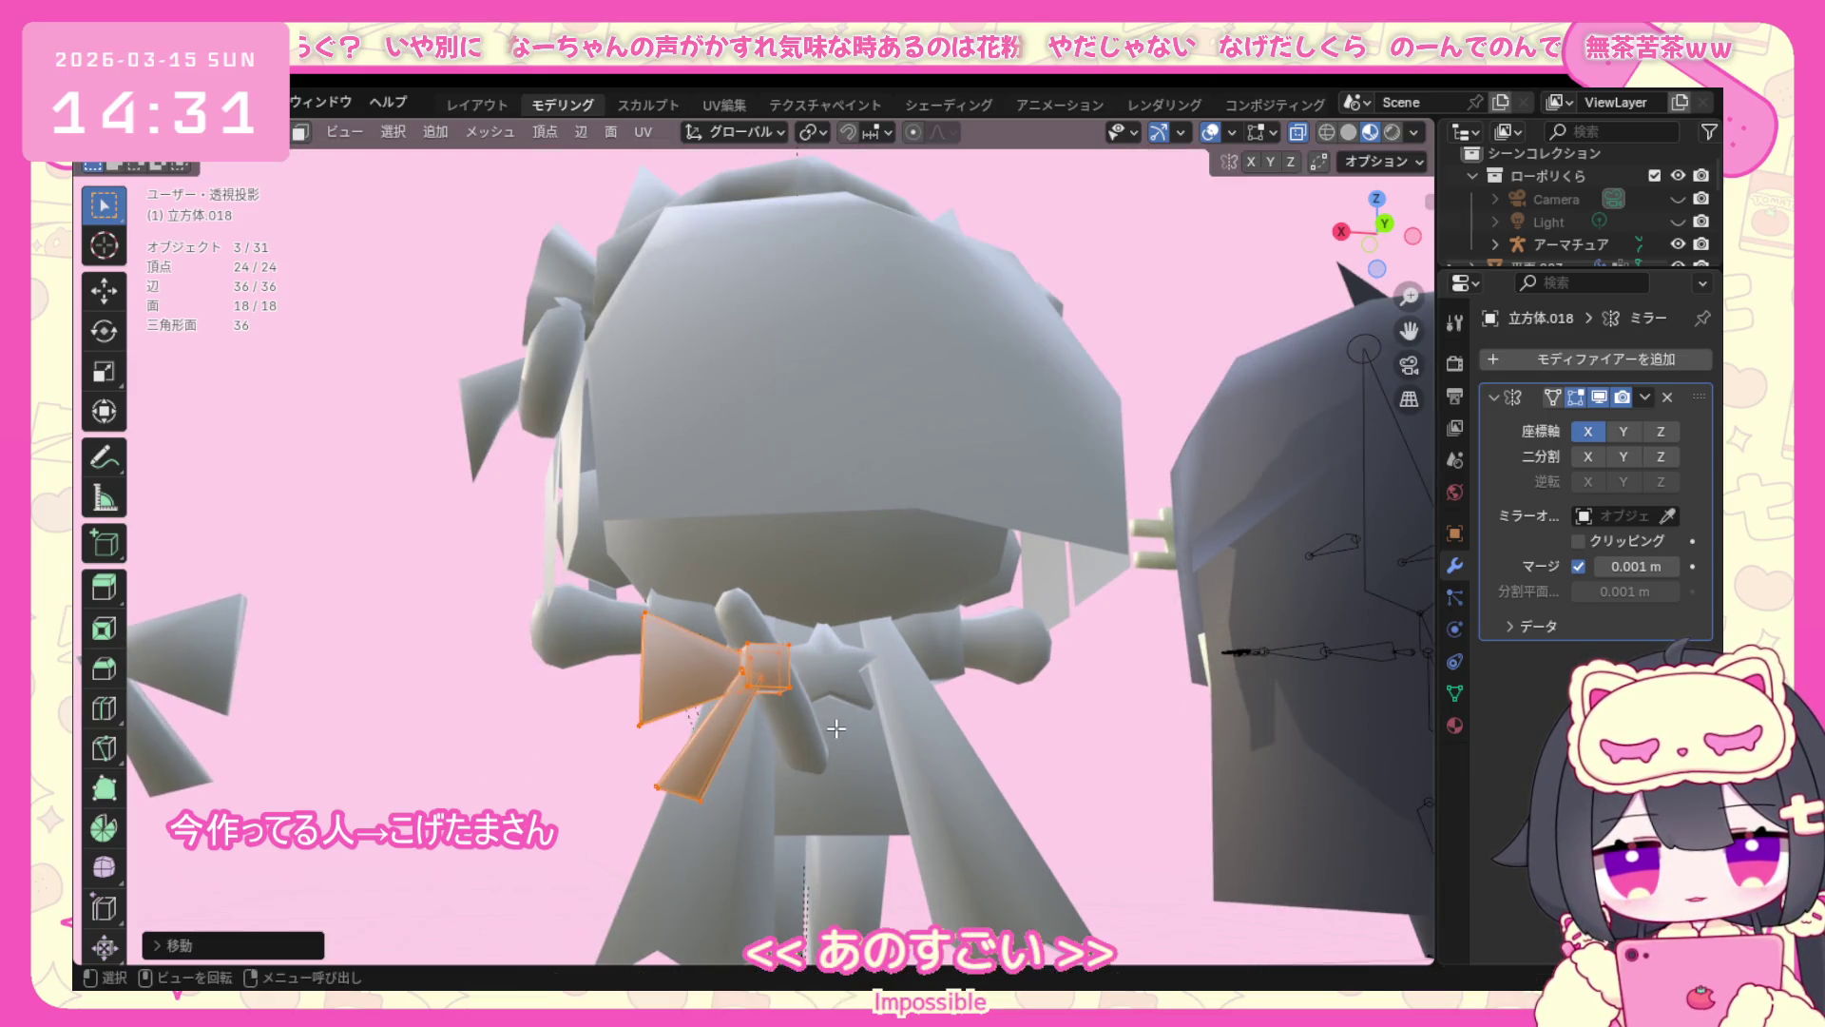
mouse_move(859, 713)
middle_down()
mouse_move(999, 727)
mouse_move(834, 727)
middle_up()
key(g)
click(1041, 742)
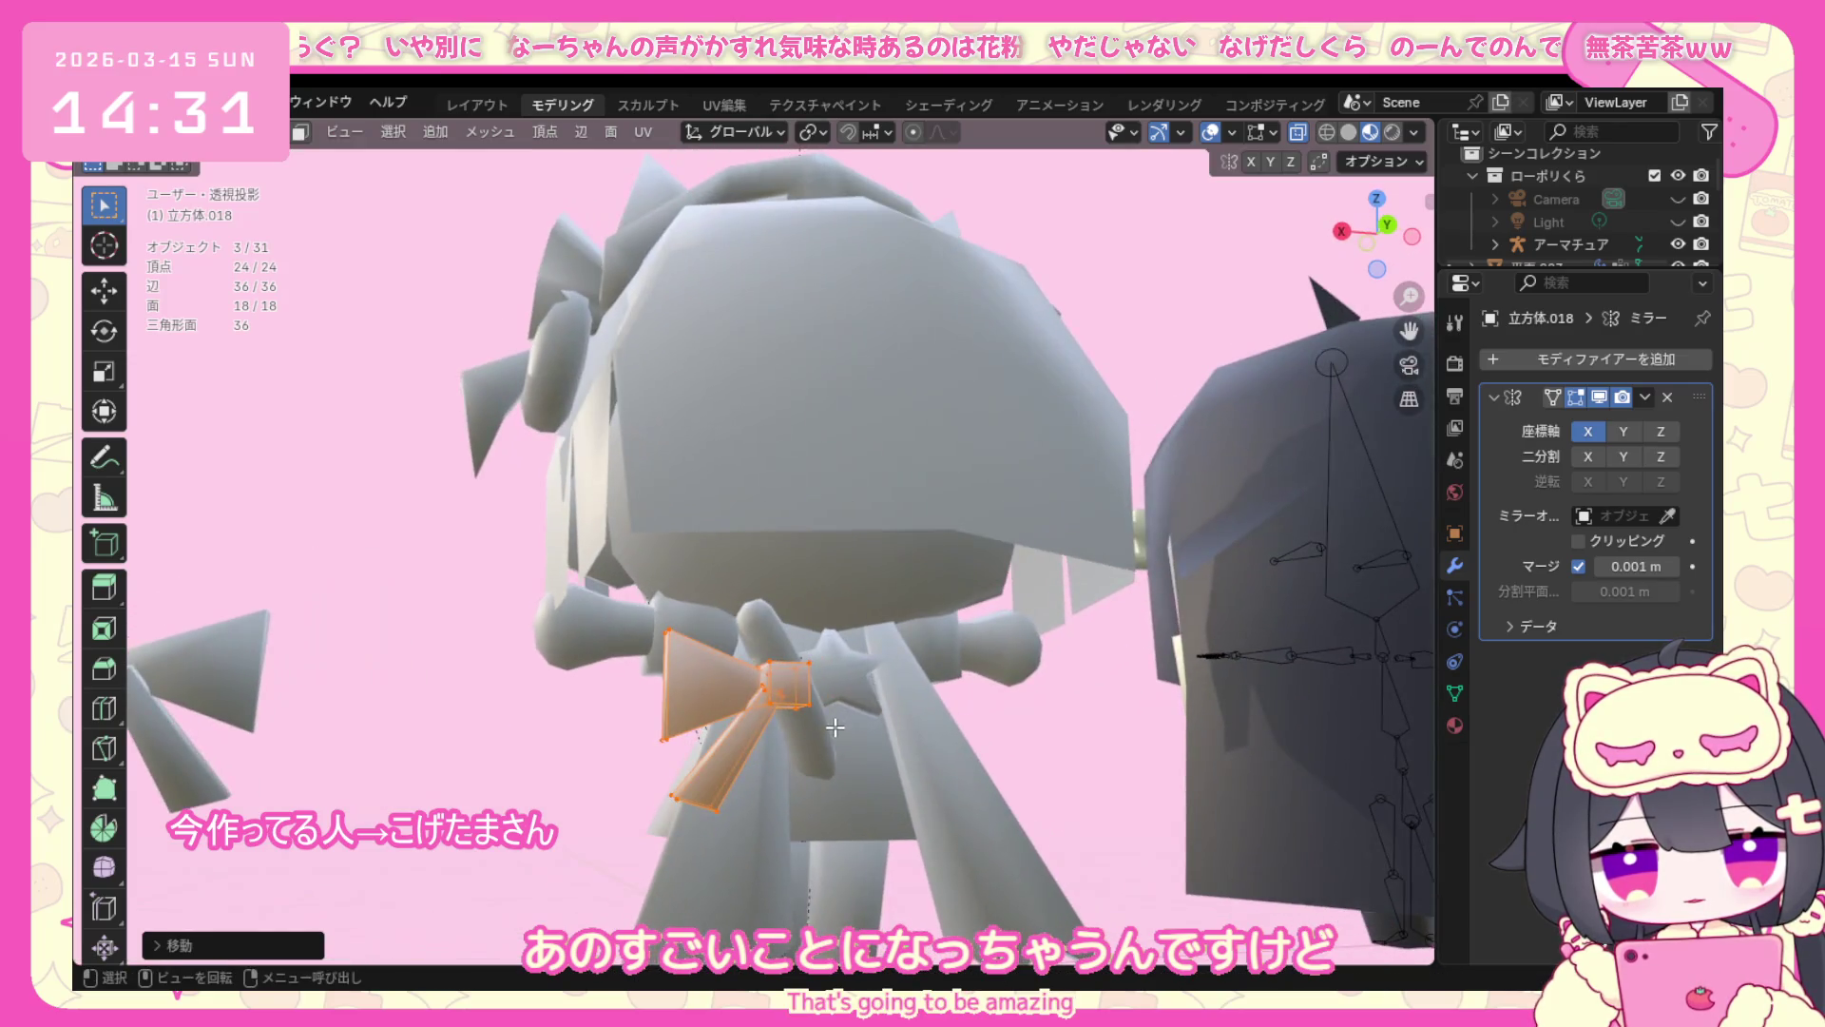
key(g)
key(Escape)
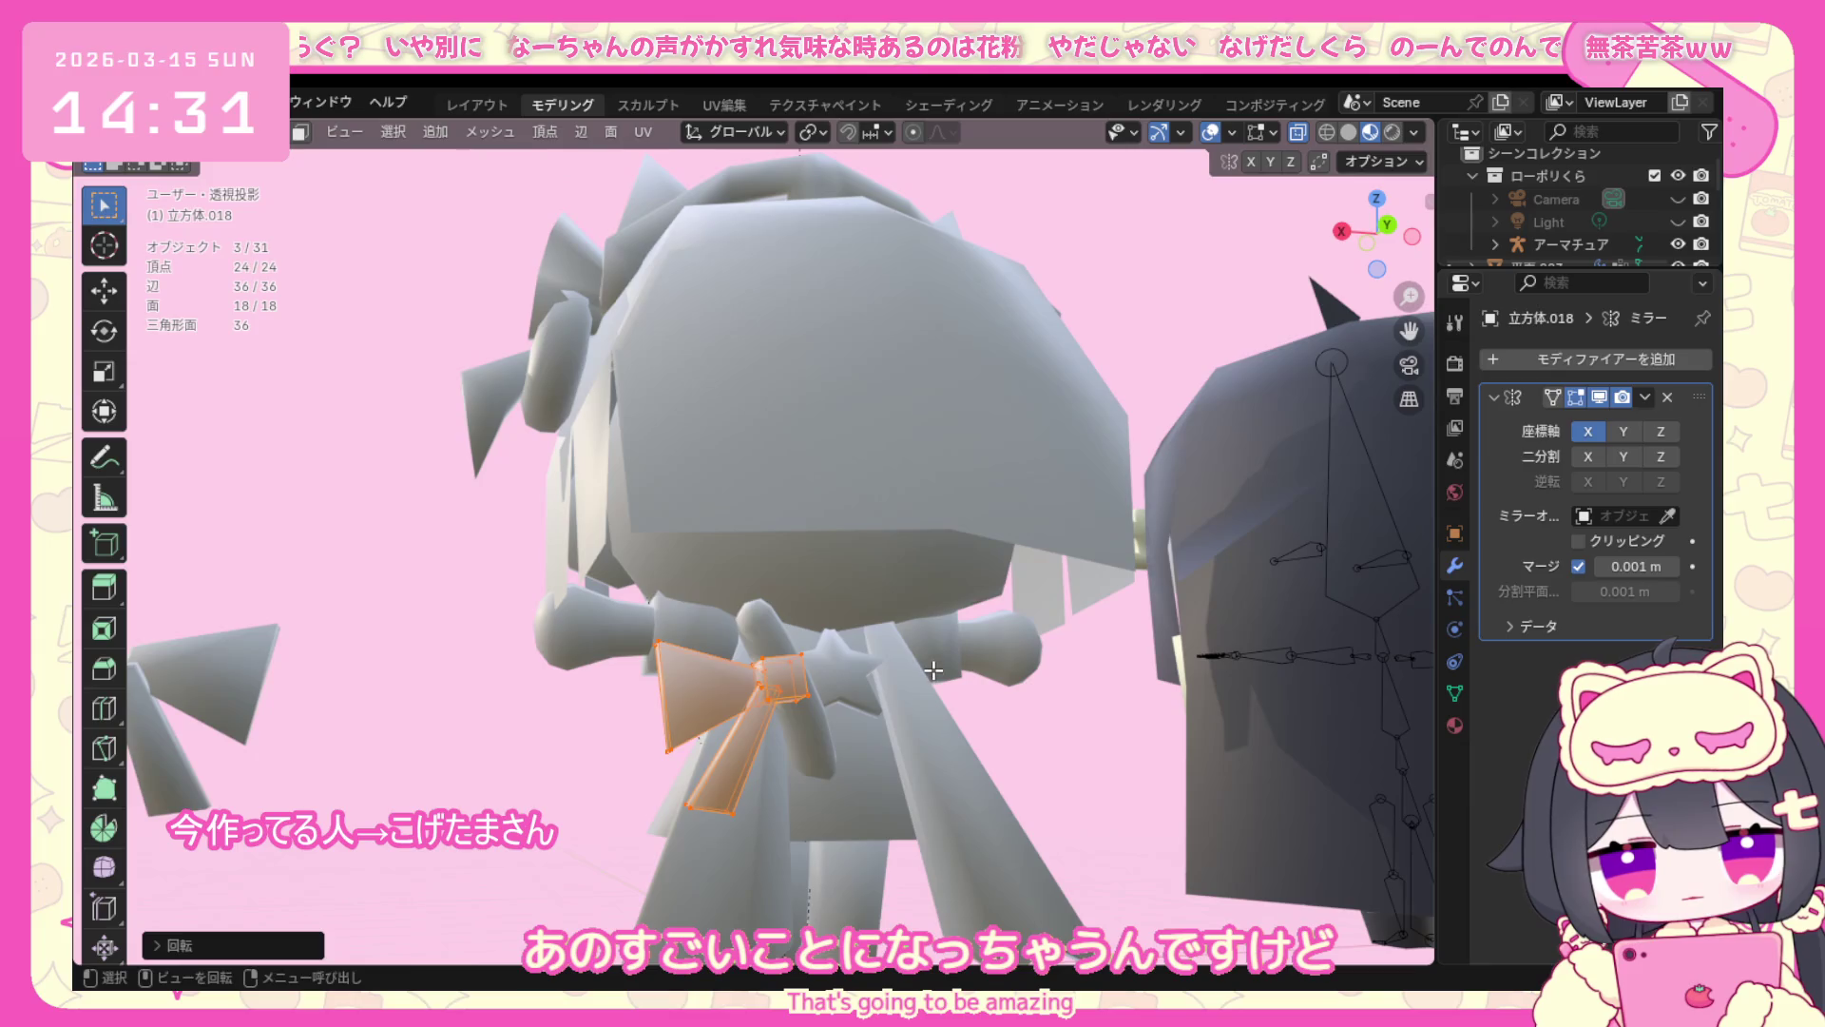
Rotate the bow about the Z axis after undoing a Y-axis try, checking it in wireframe.
key(r)
key(y)
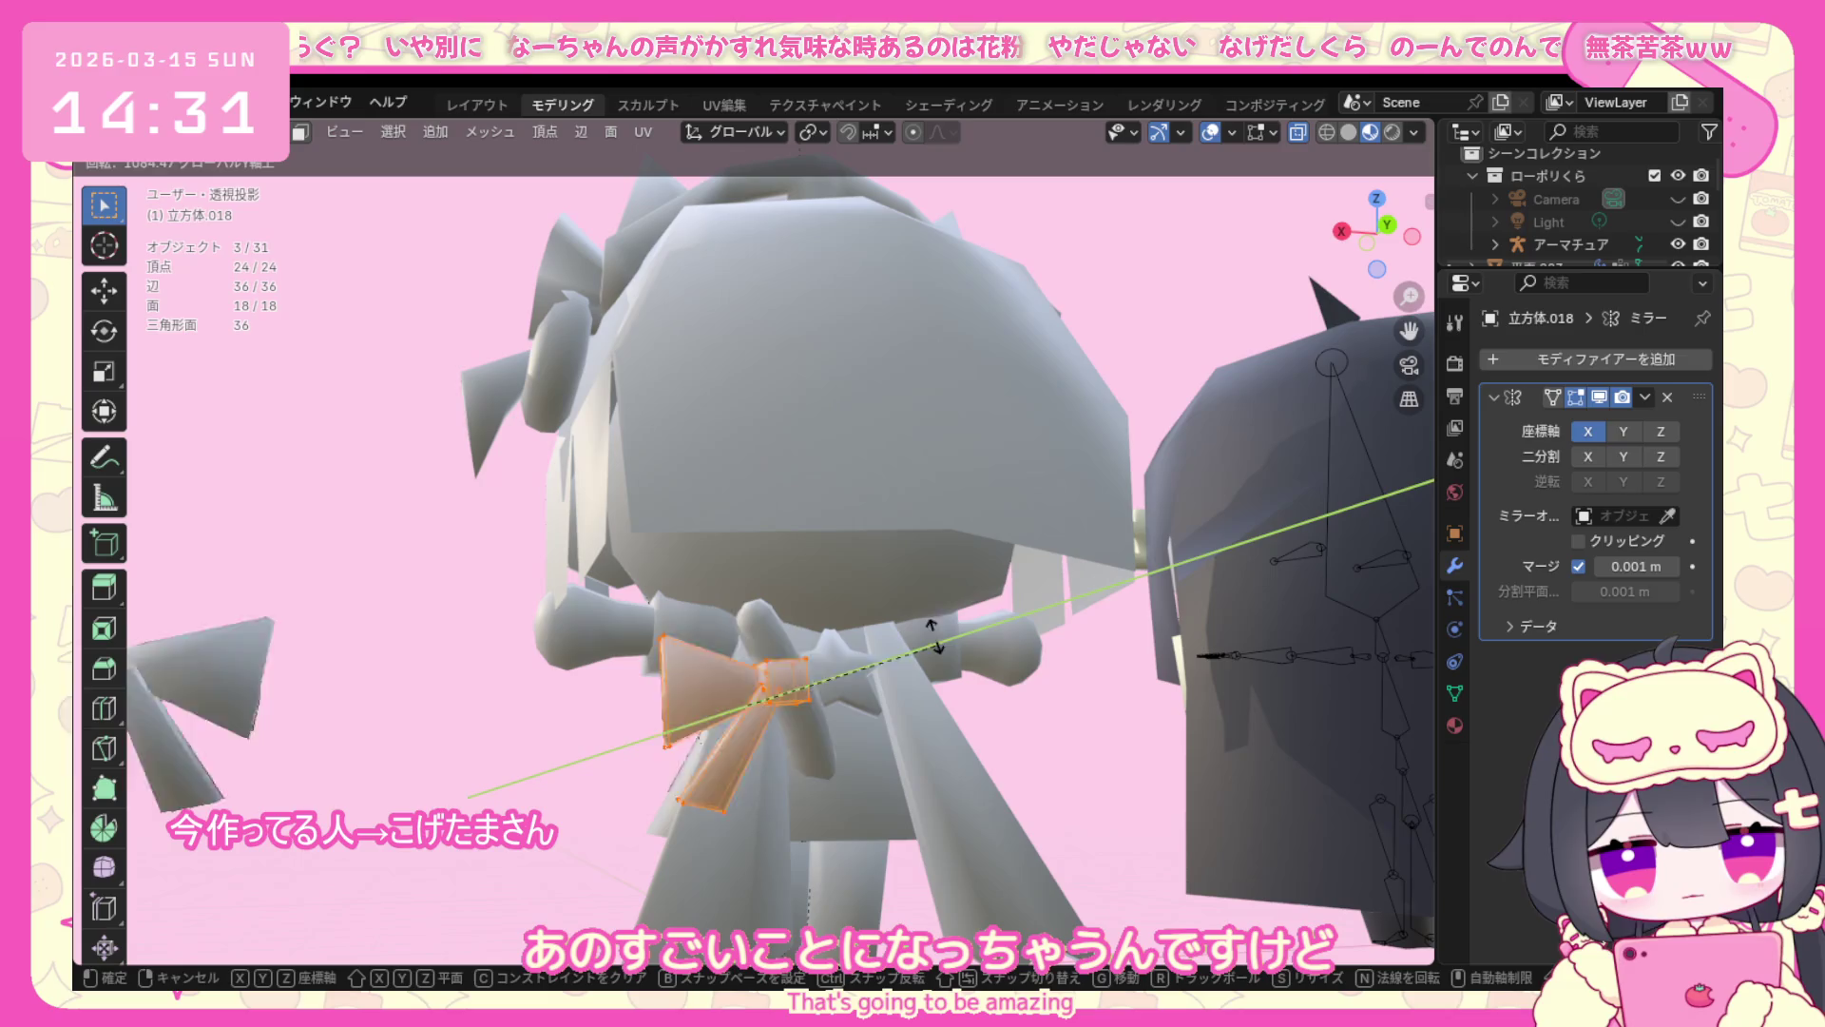
click(671, 484)
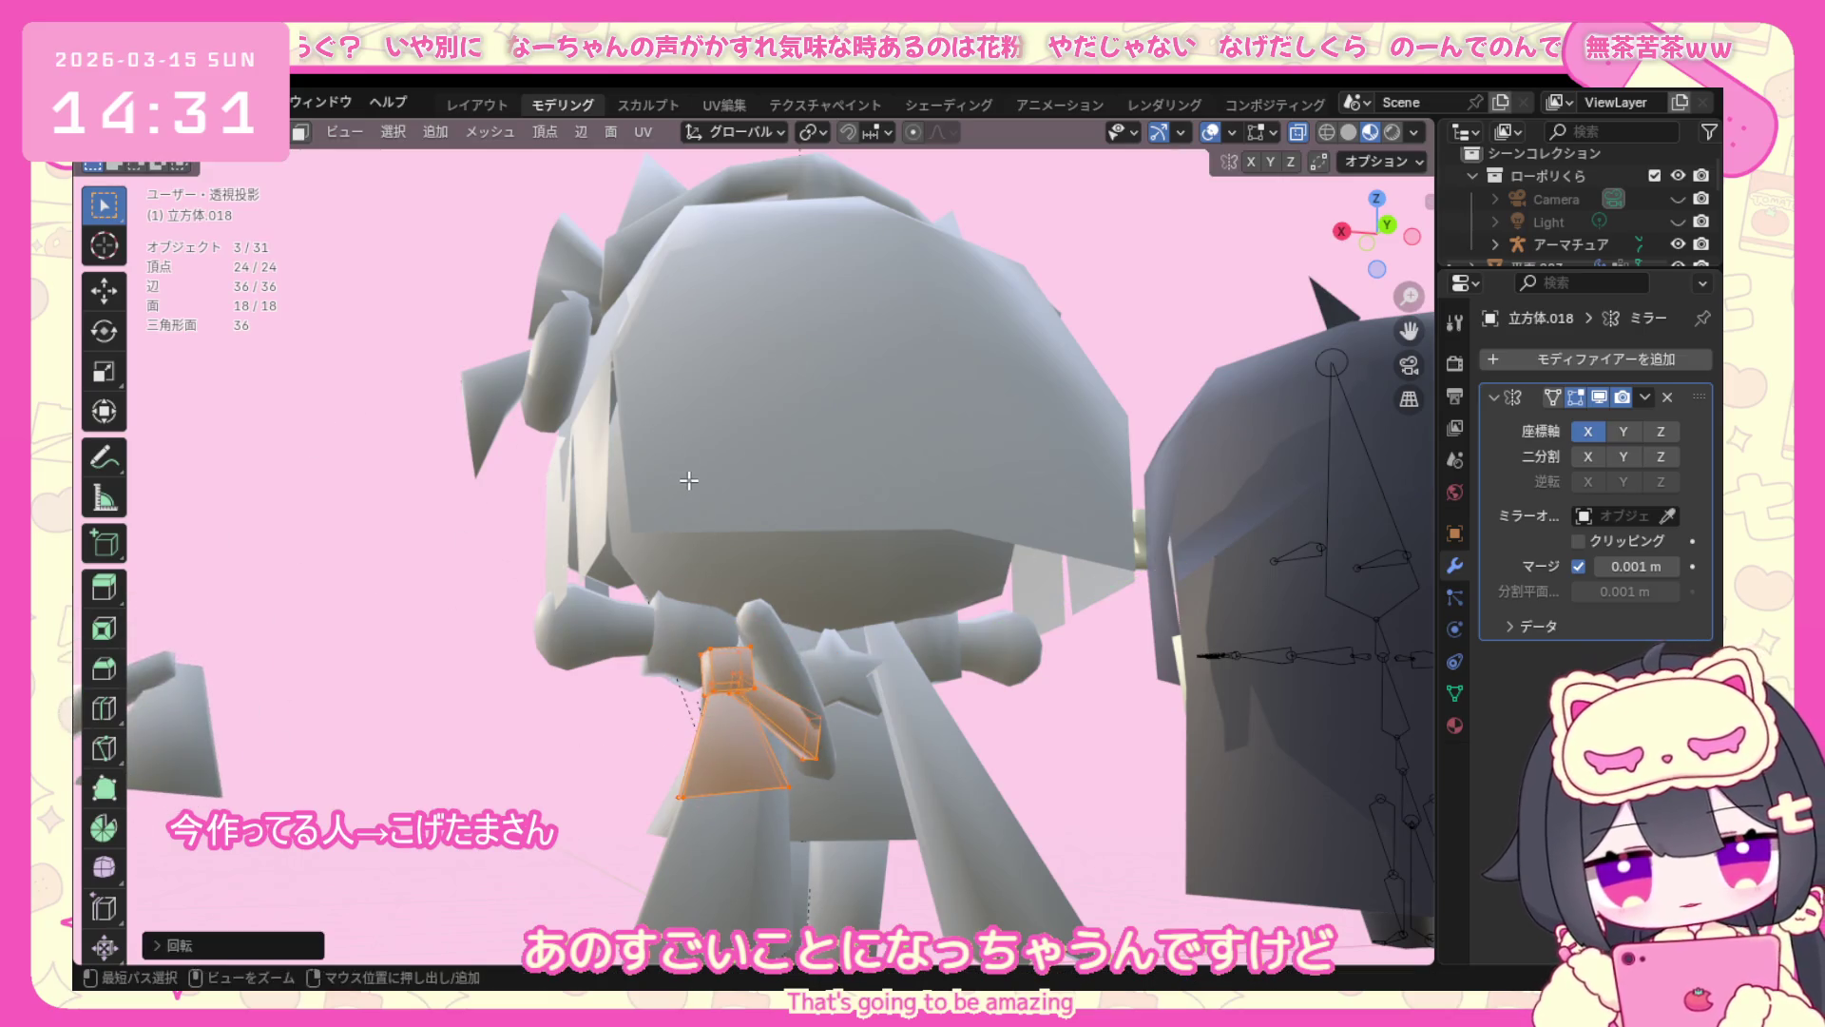
key(ctrl+z)
key(r)
key(z)
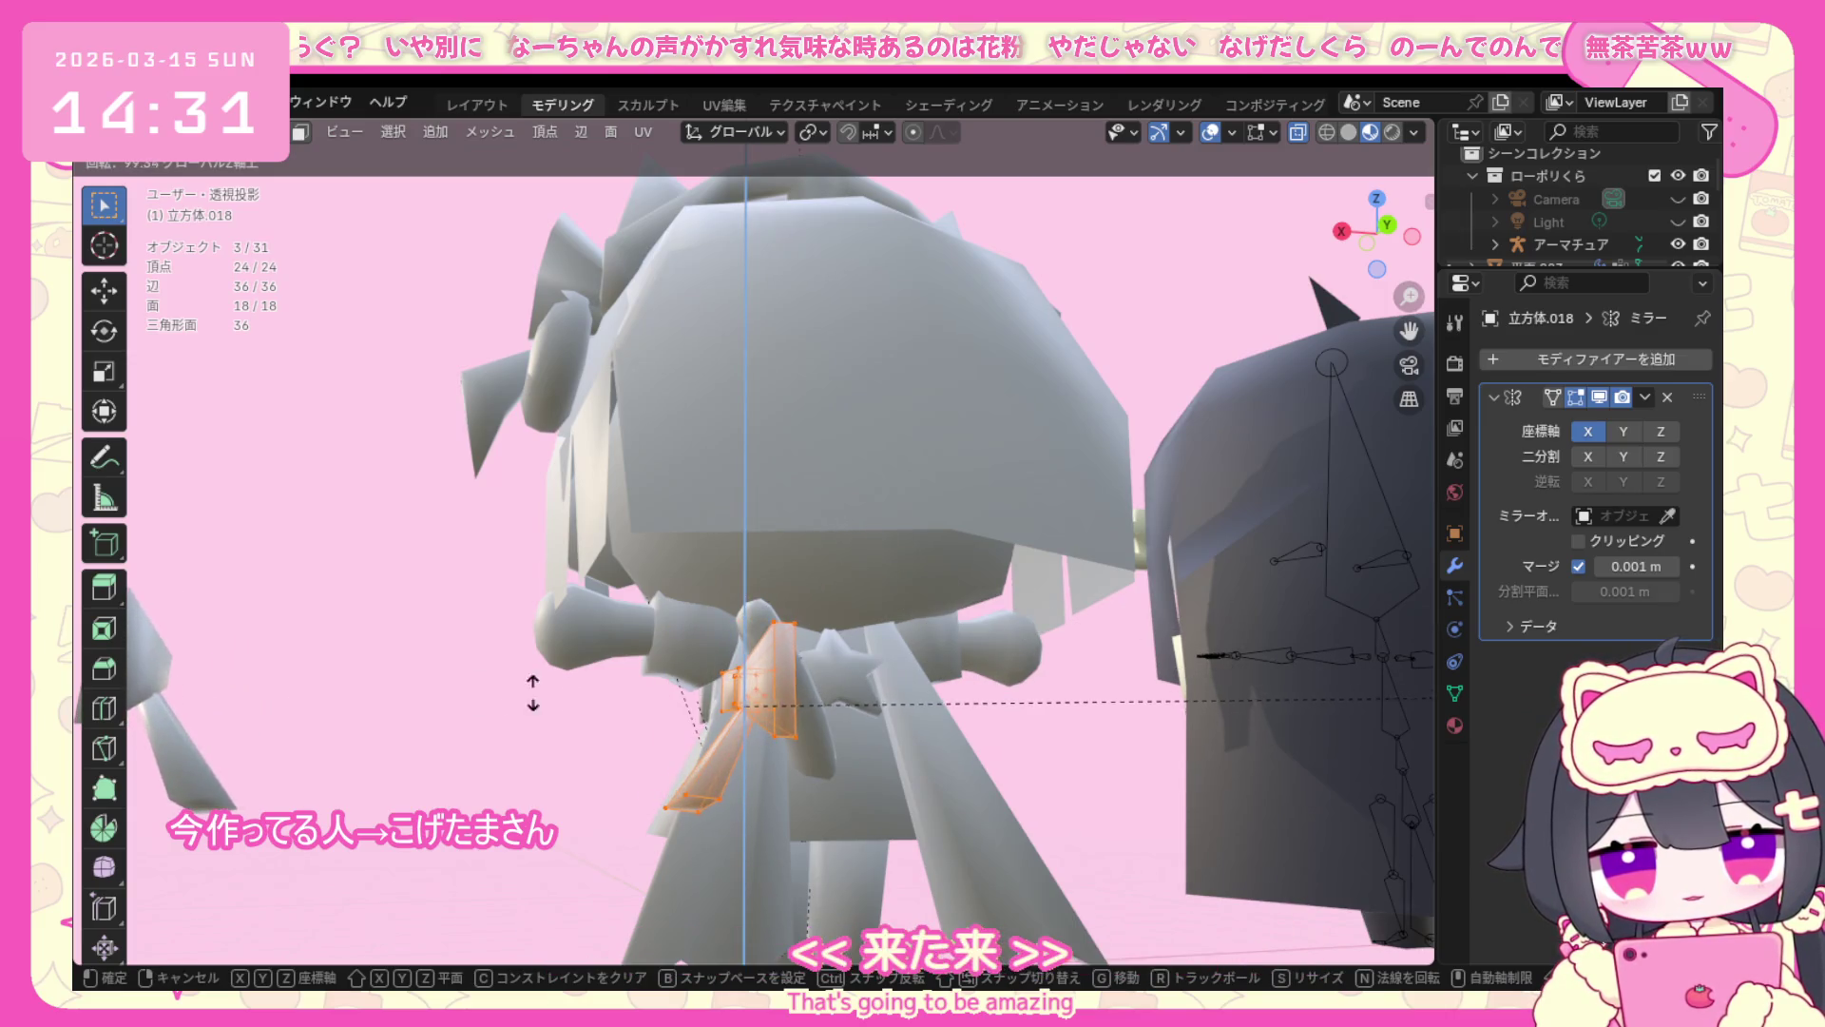
click(506, 682)
key(r)
key(z)
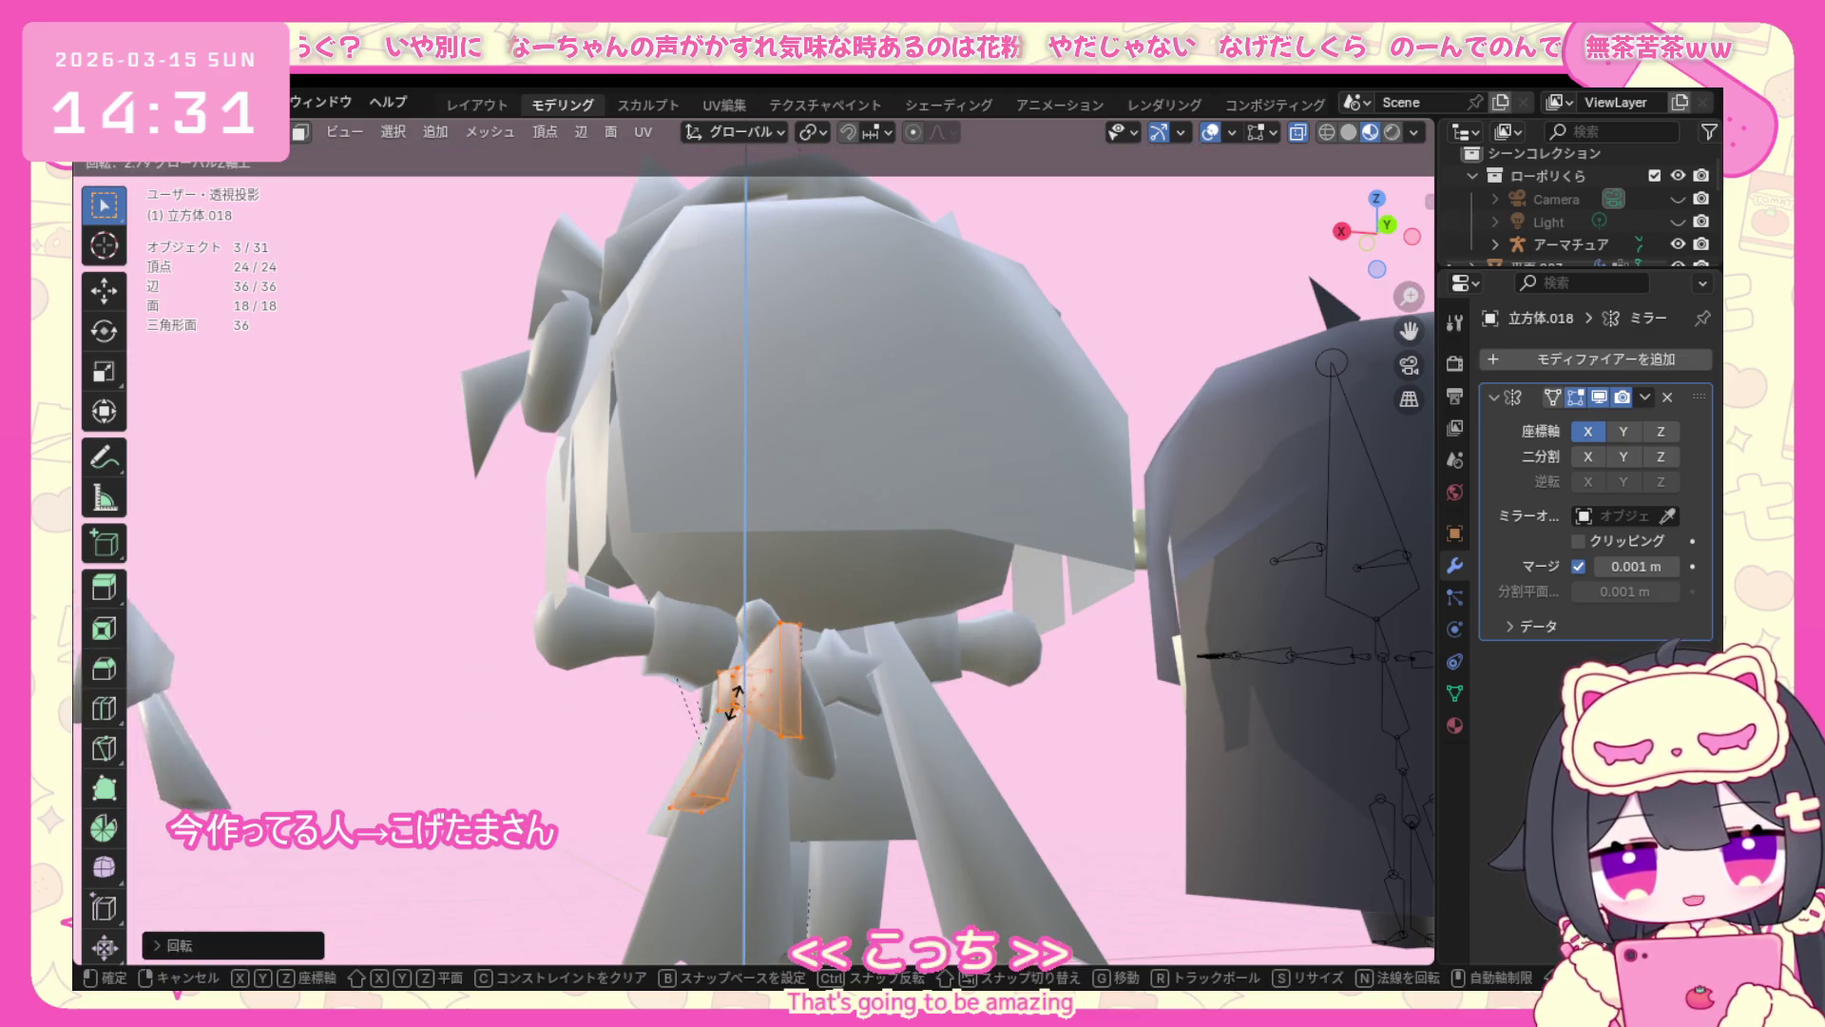
click(1271, 822)
key(z)
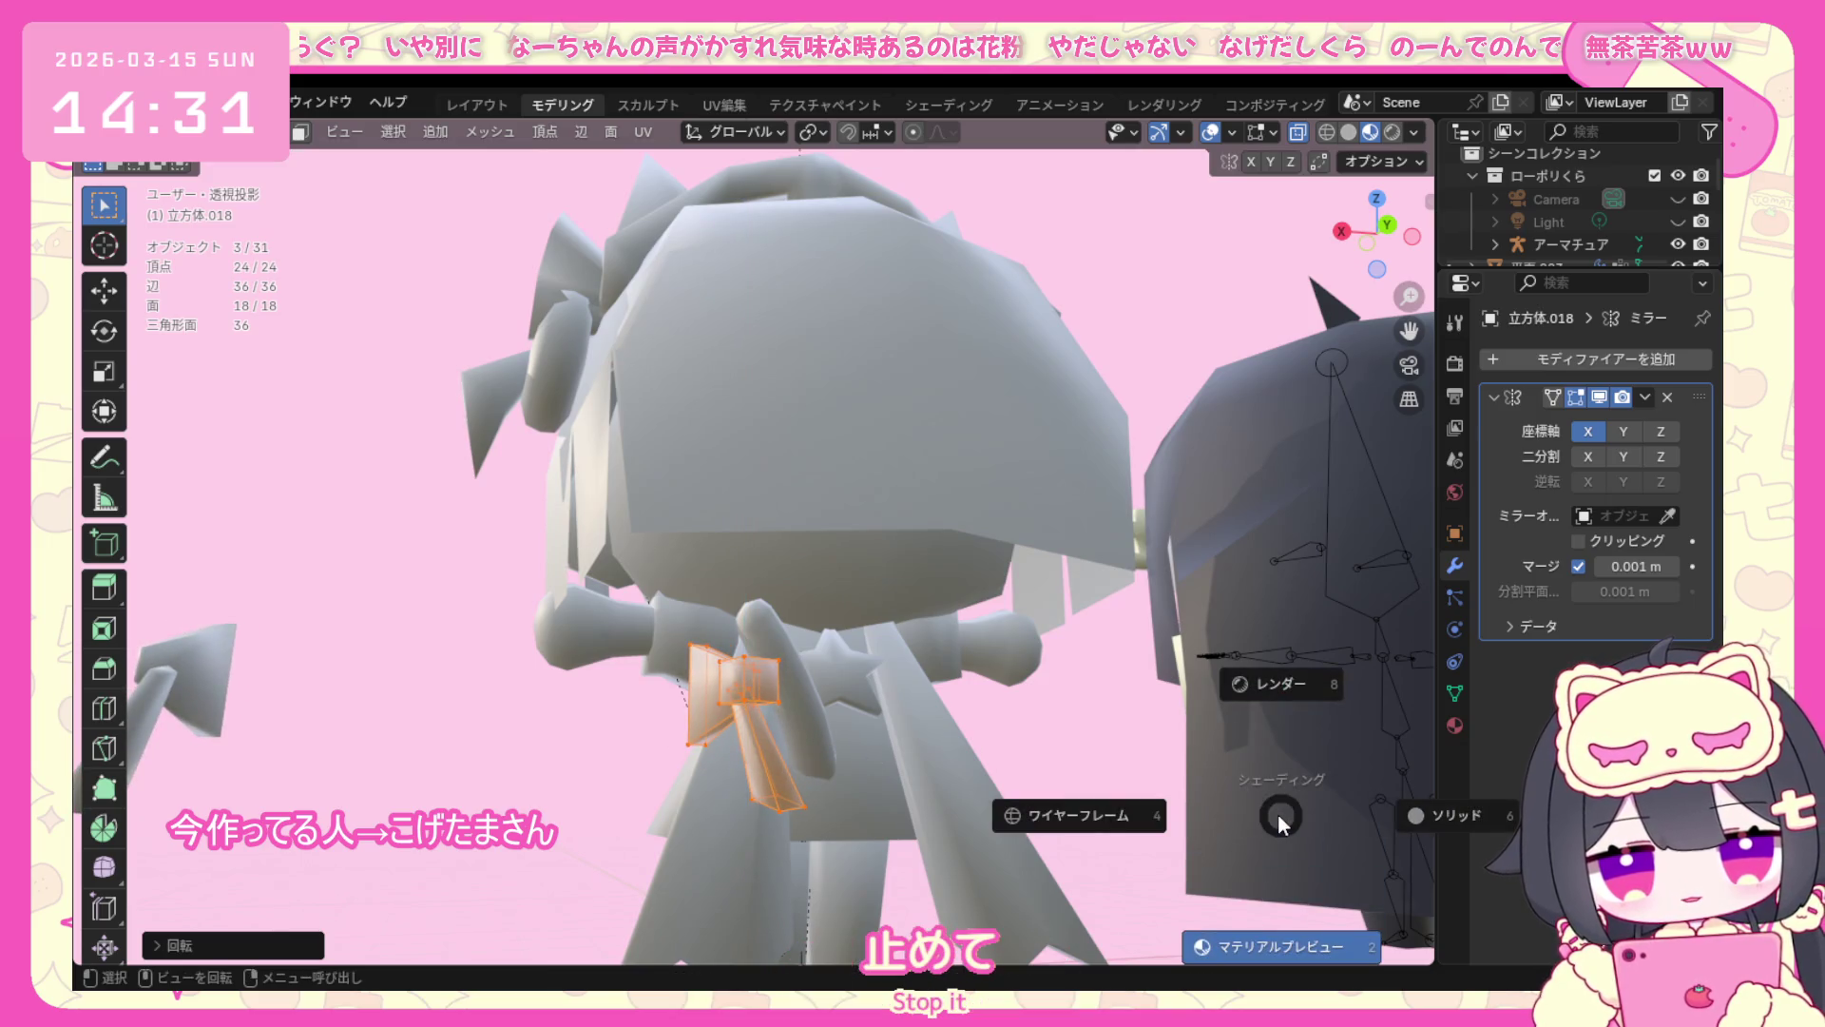
click(1142, 805)
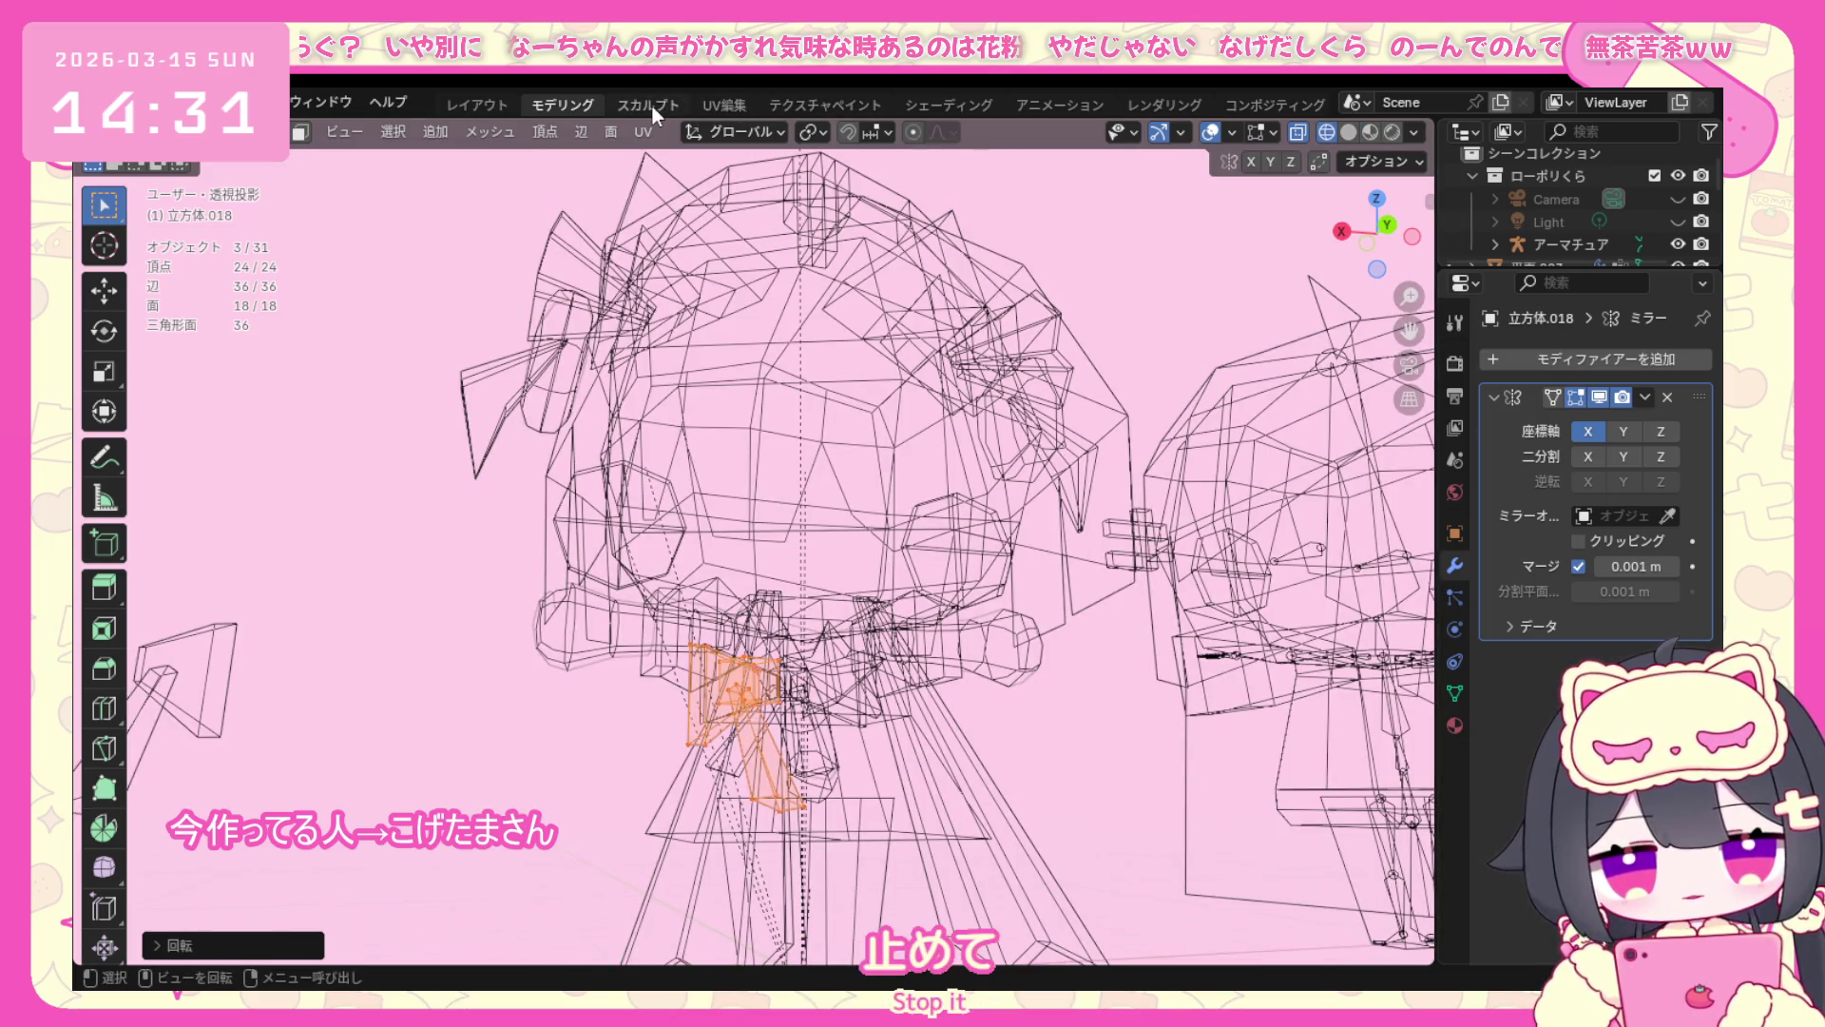
click(1367, 132)
Rotate the bow further on Z and shift it into place using the right side view.
key(r)
key(z)
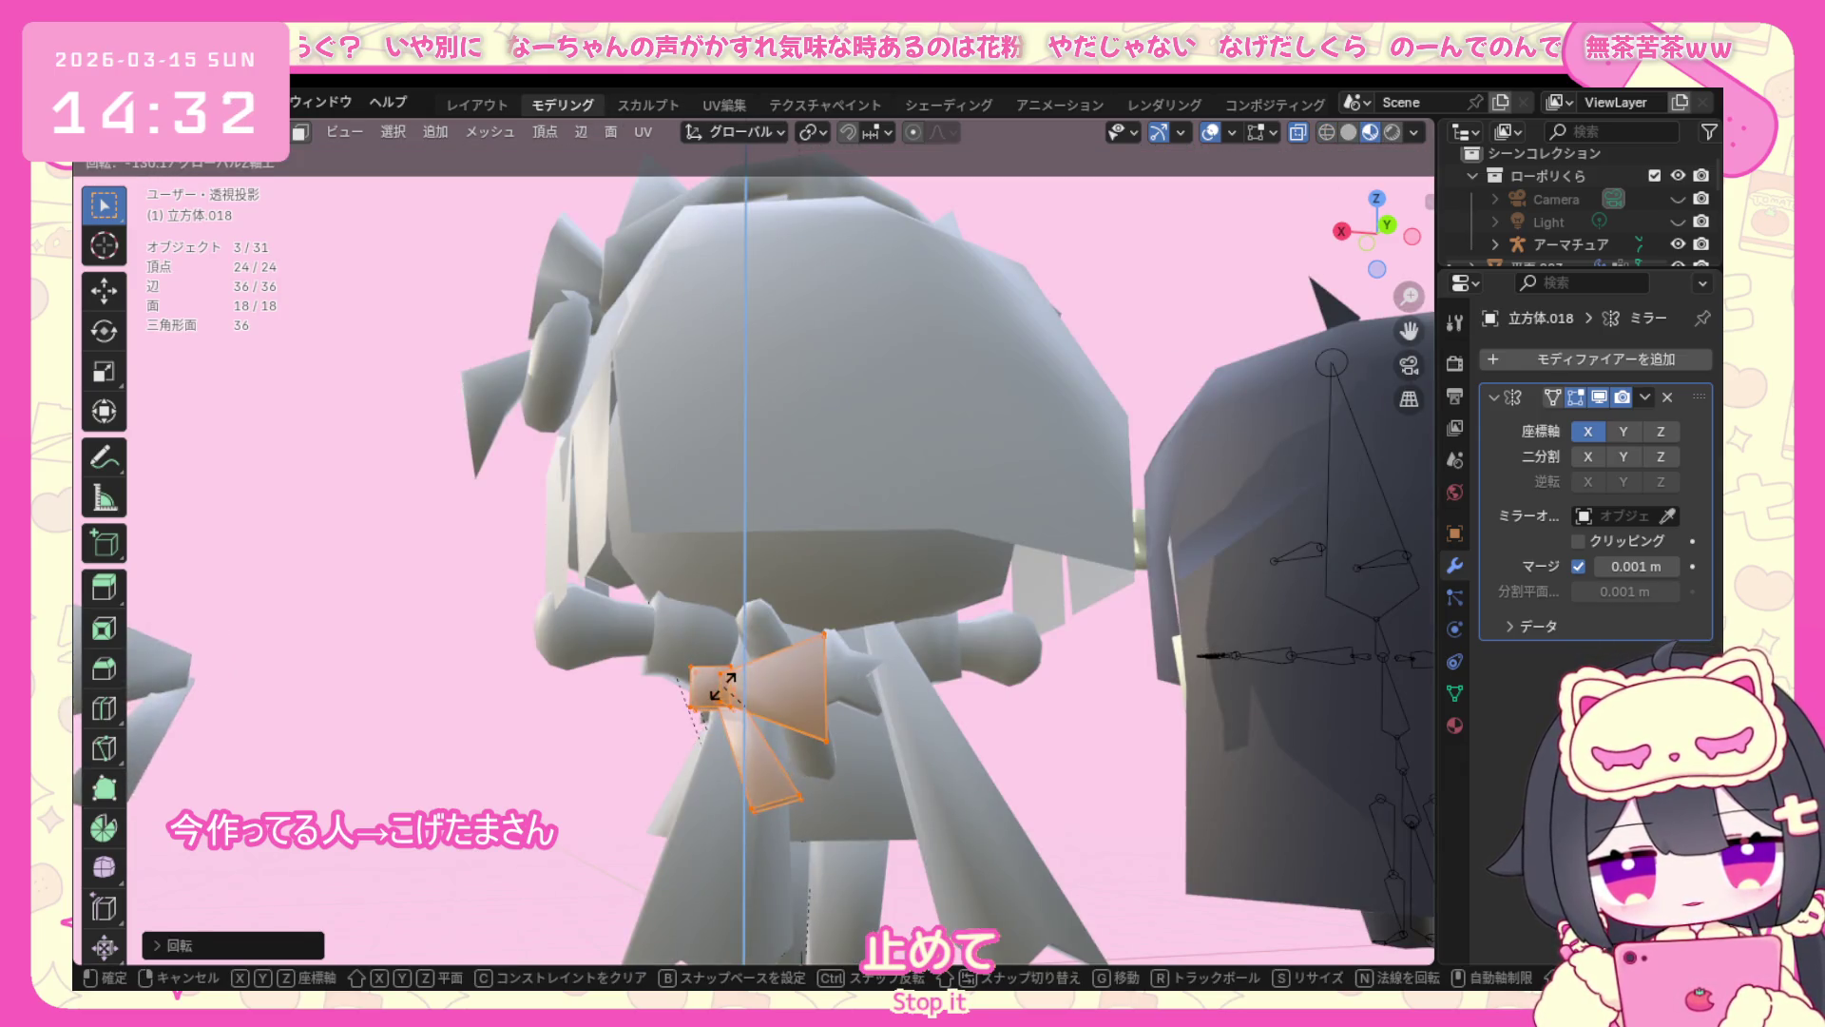
click(731, 686)
key(r)
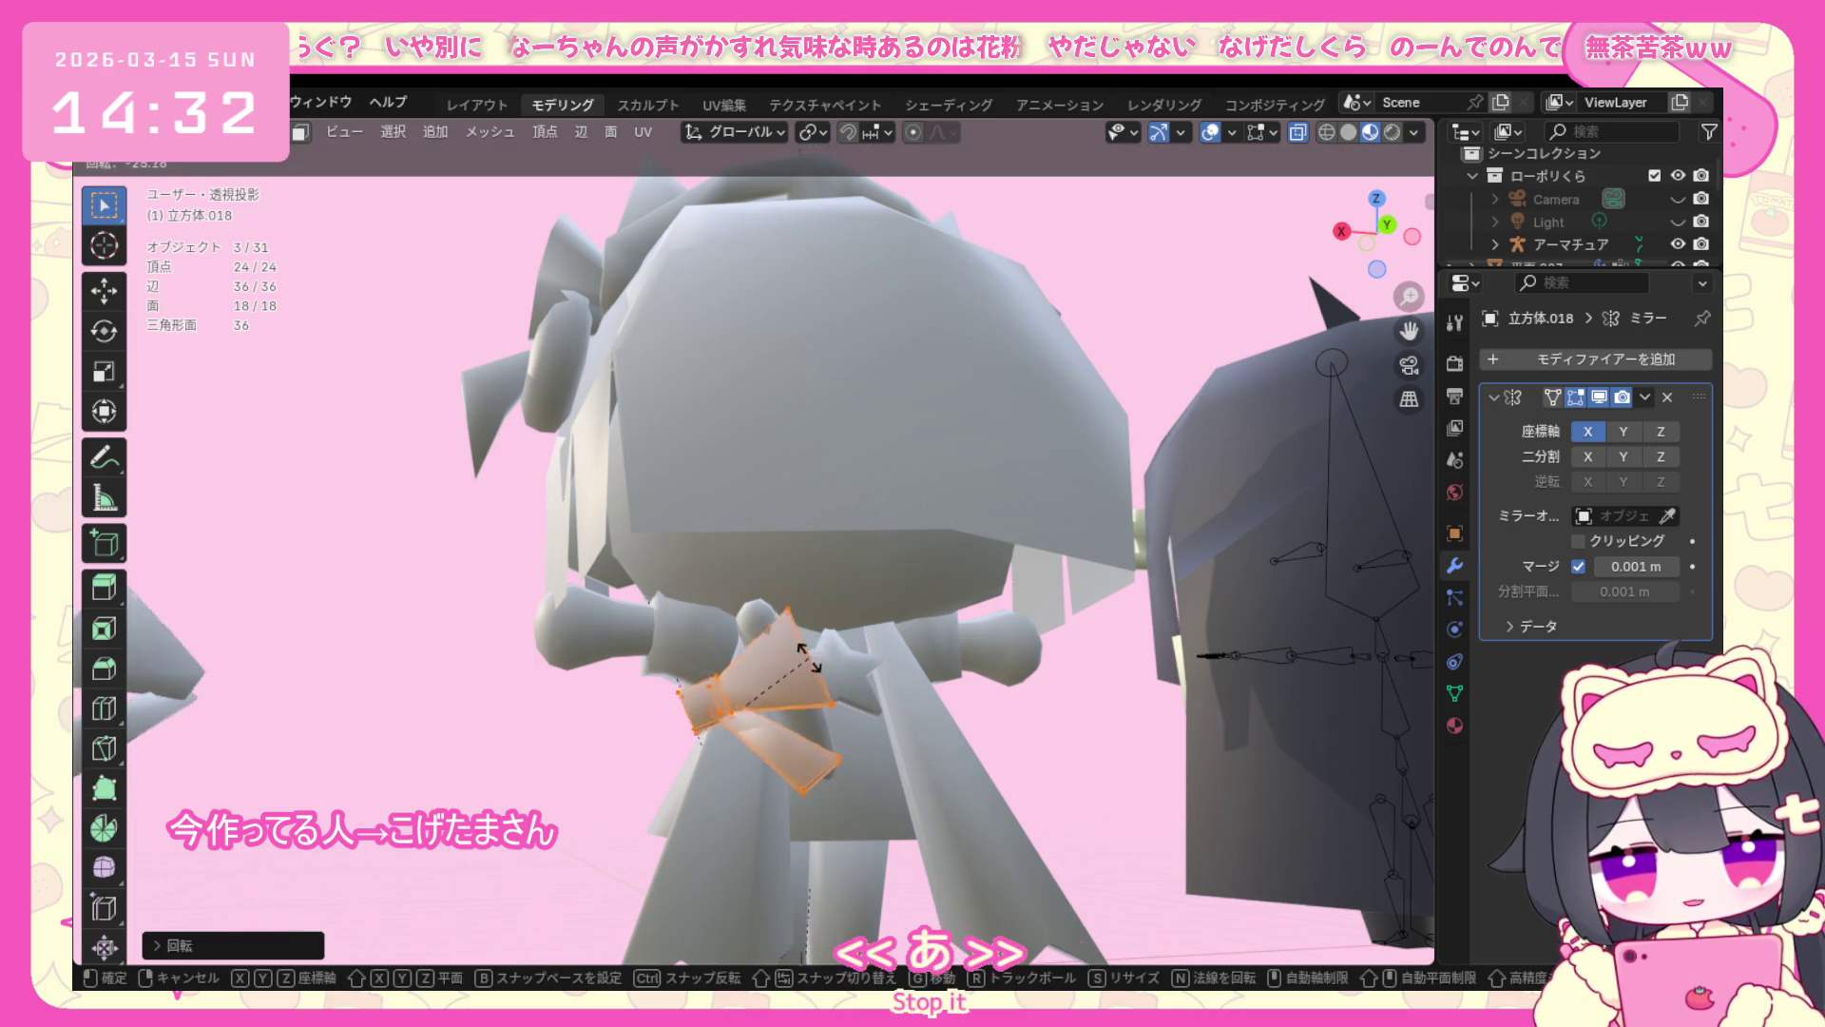
click(823, 674)
scroll(823, 674, up, 1)
key(g)
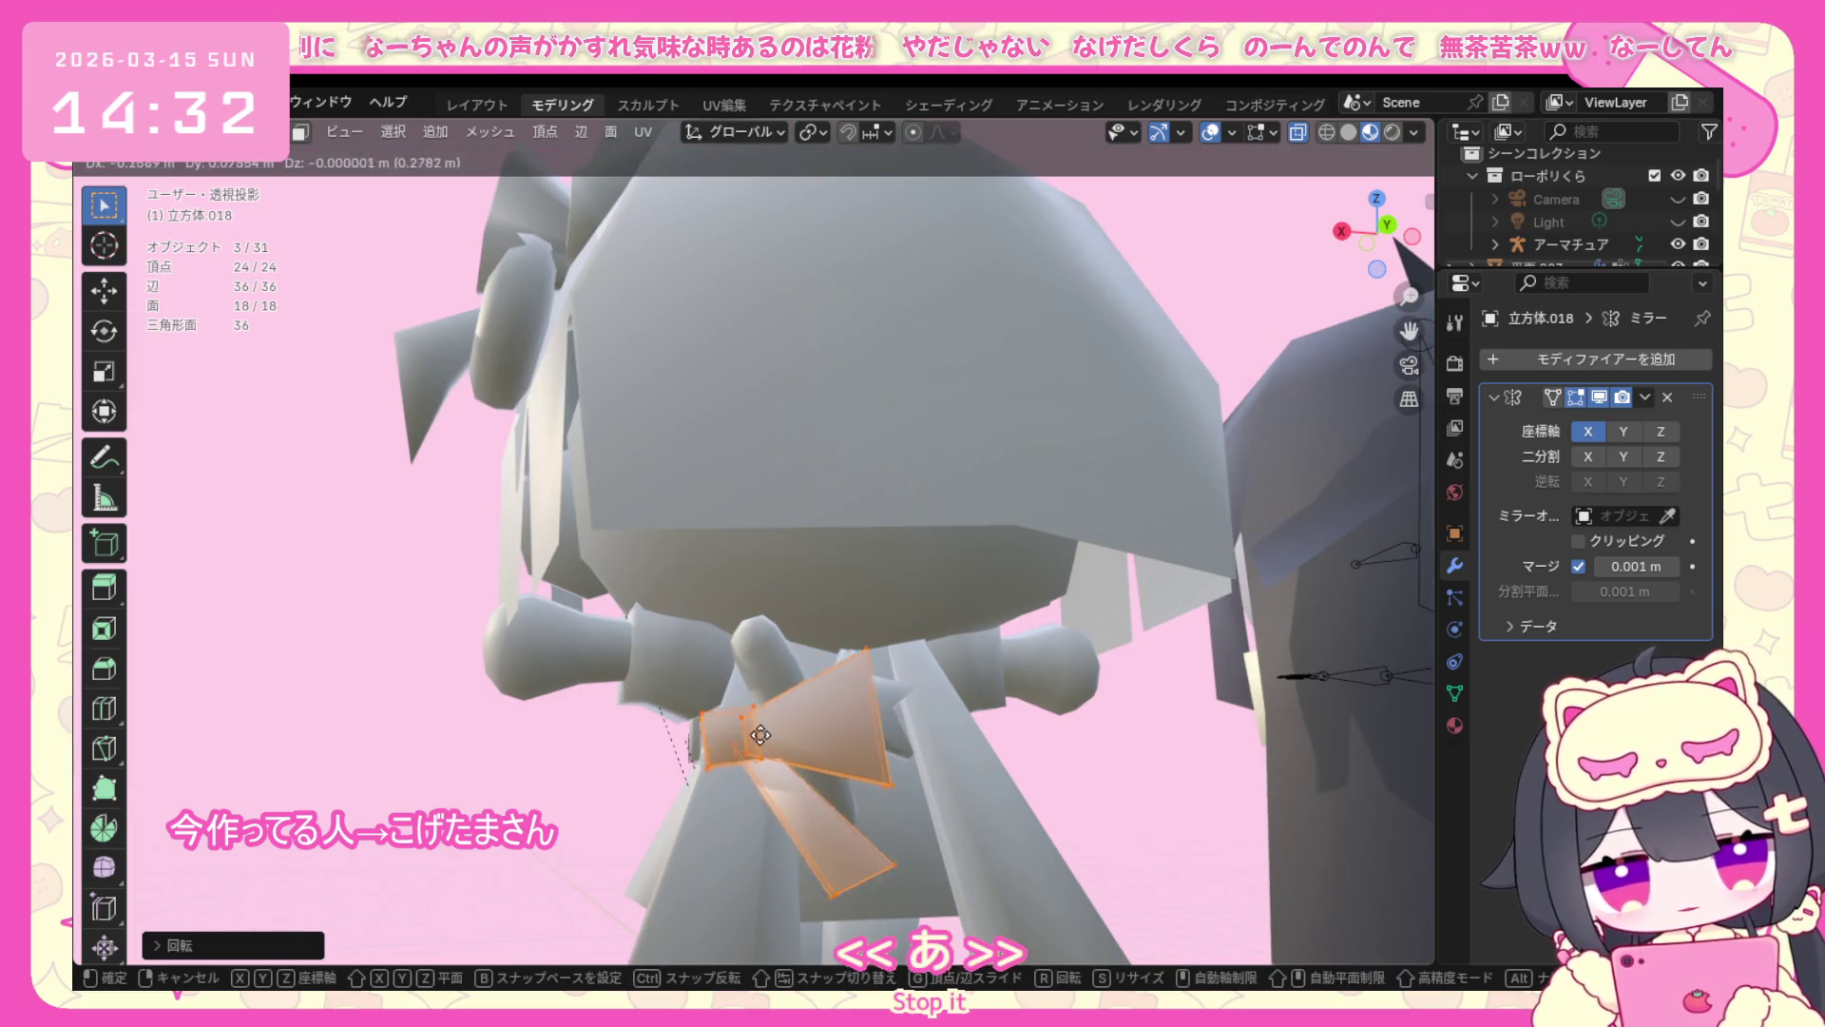
click(798, 730)
key(KP_3)
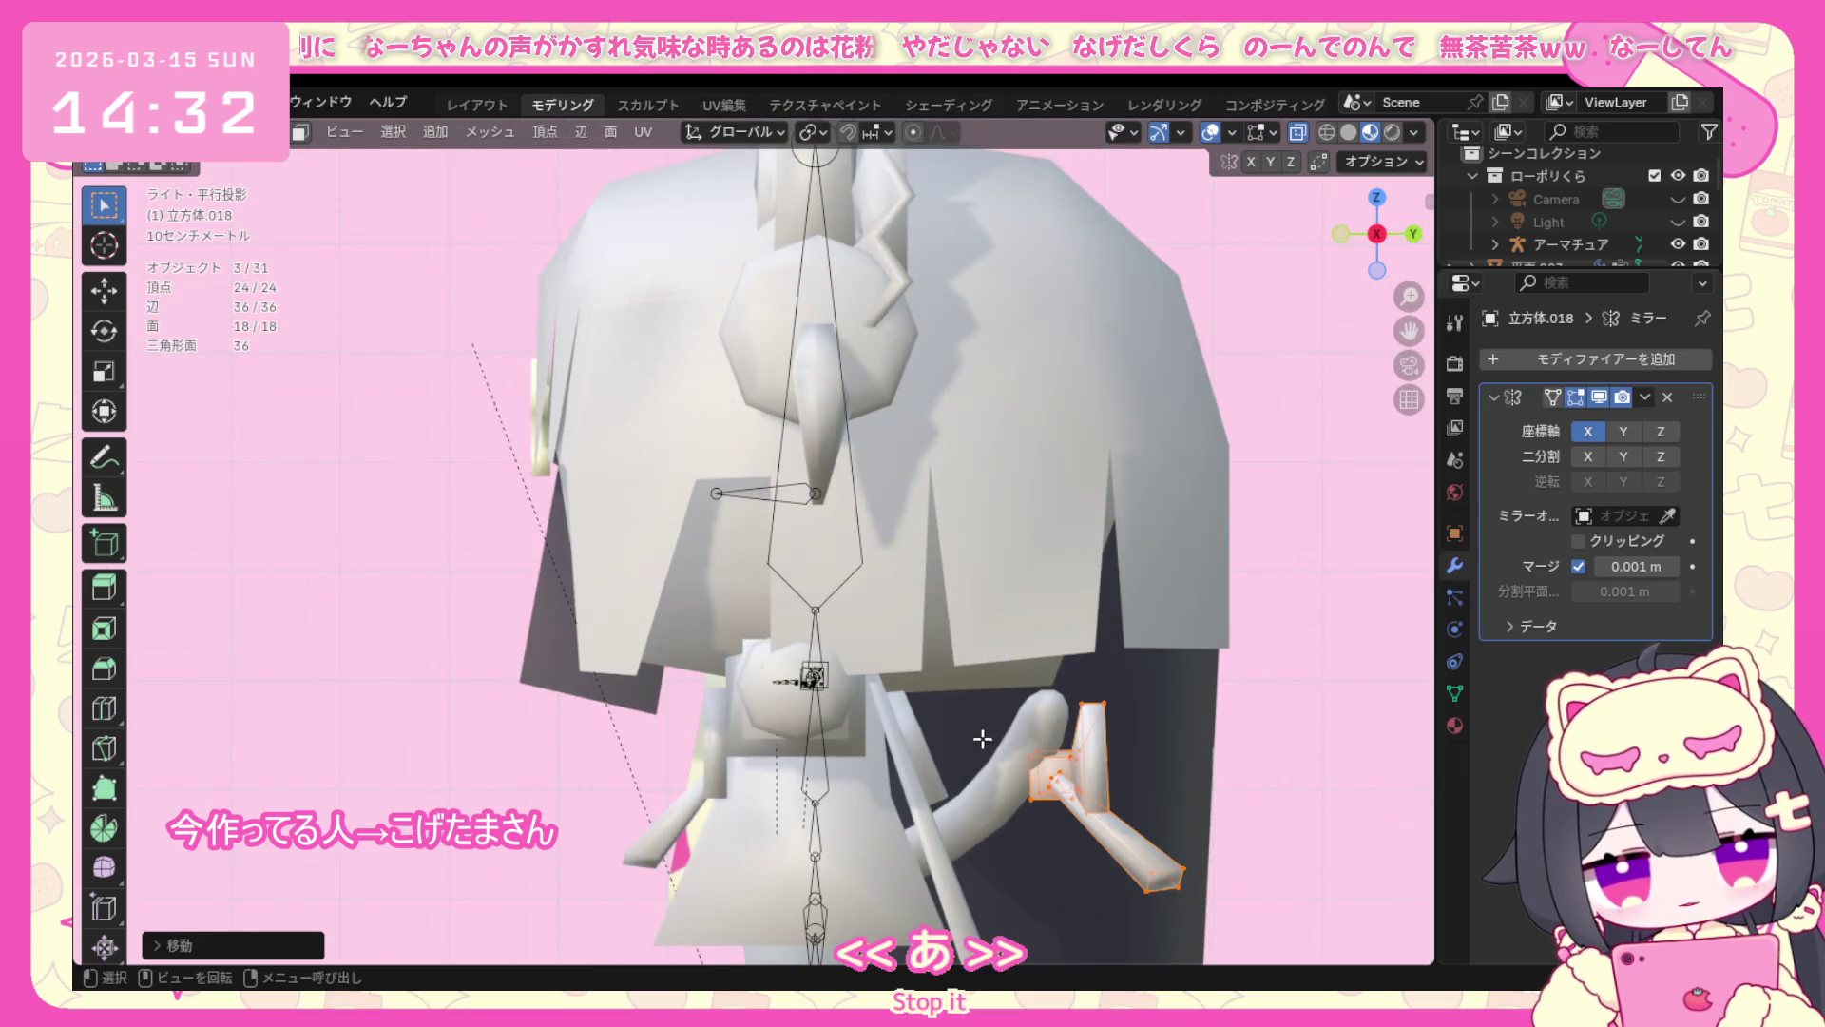
key(g)
click(1062, 756)
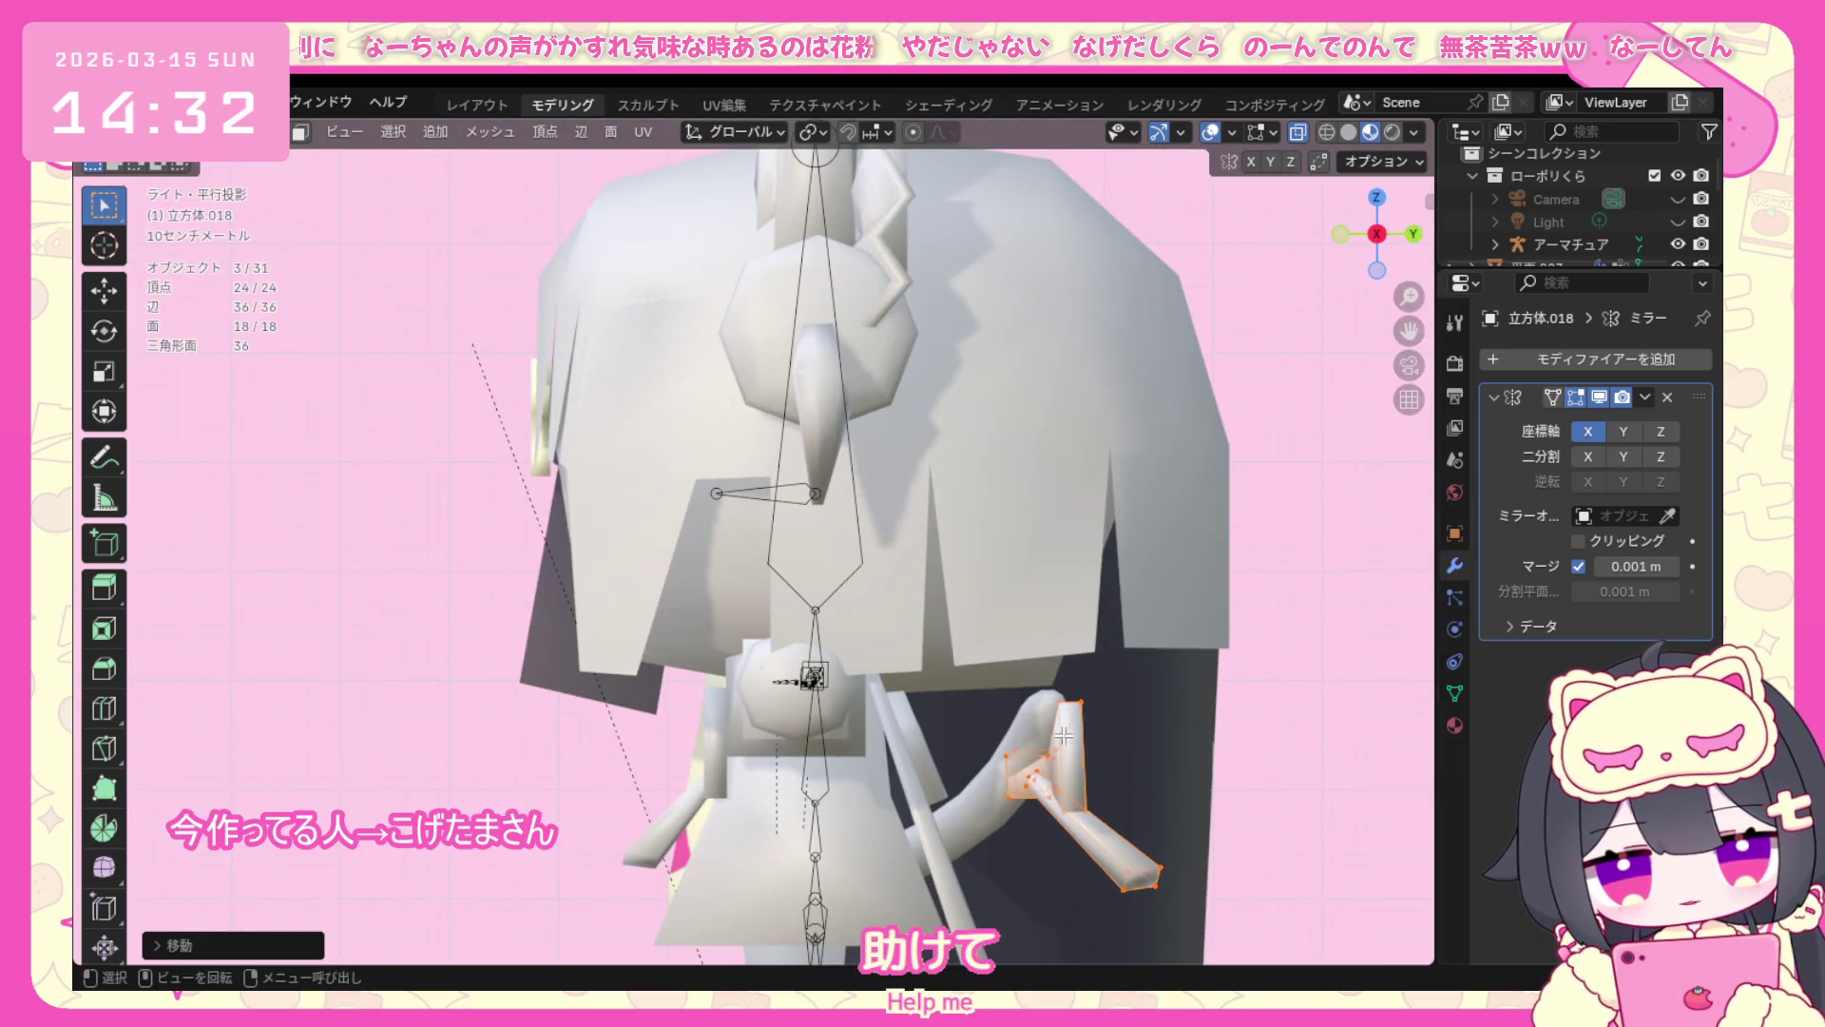
mouse_move(1063, 756)
middle_down()
mouse_move(928, 690)
mouse_move(763, 655)
middle_up()
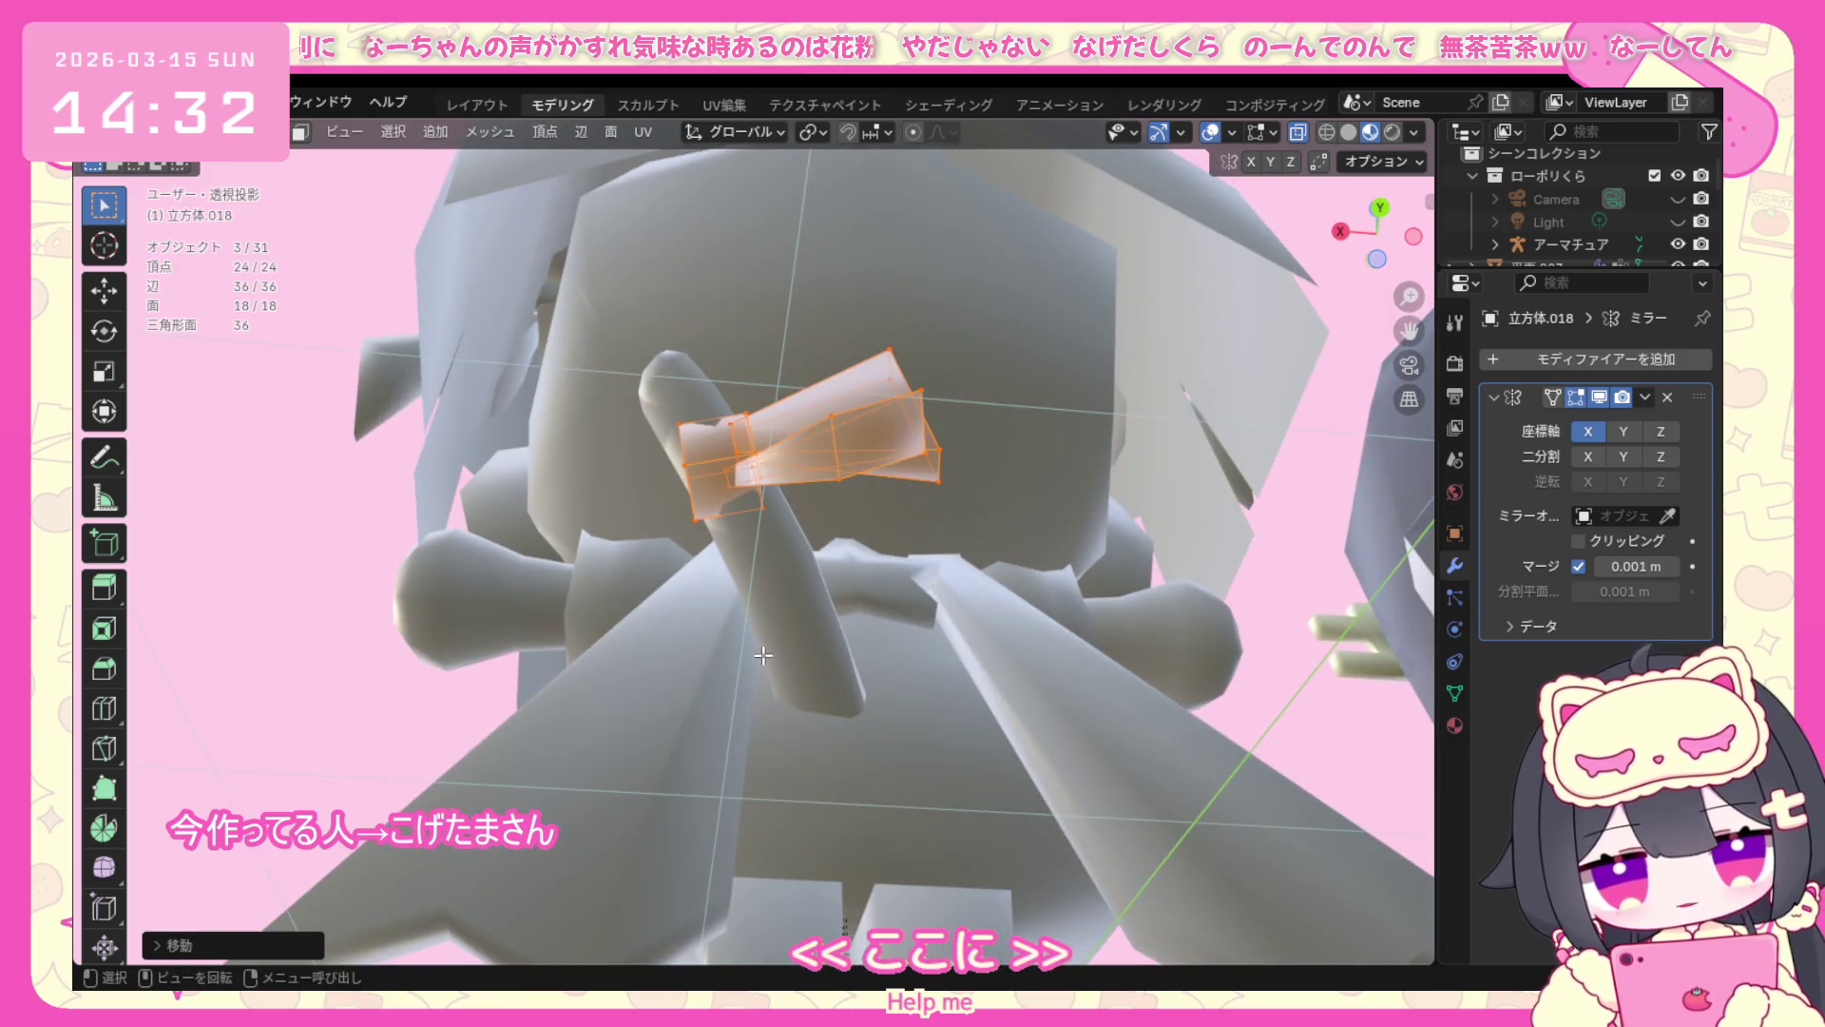
Tilt the bow about the X axis so one ribbon end angles downward.
key(r)
click(774, 652)
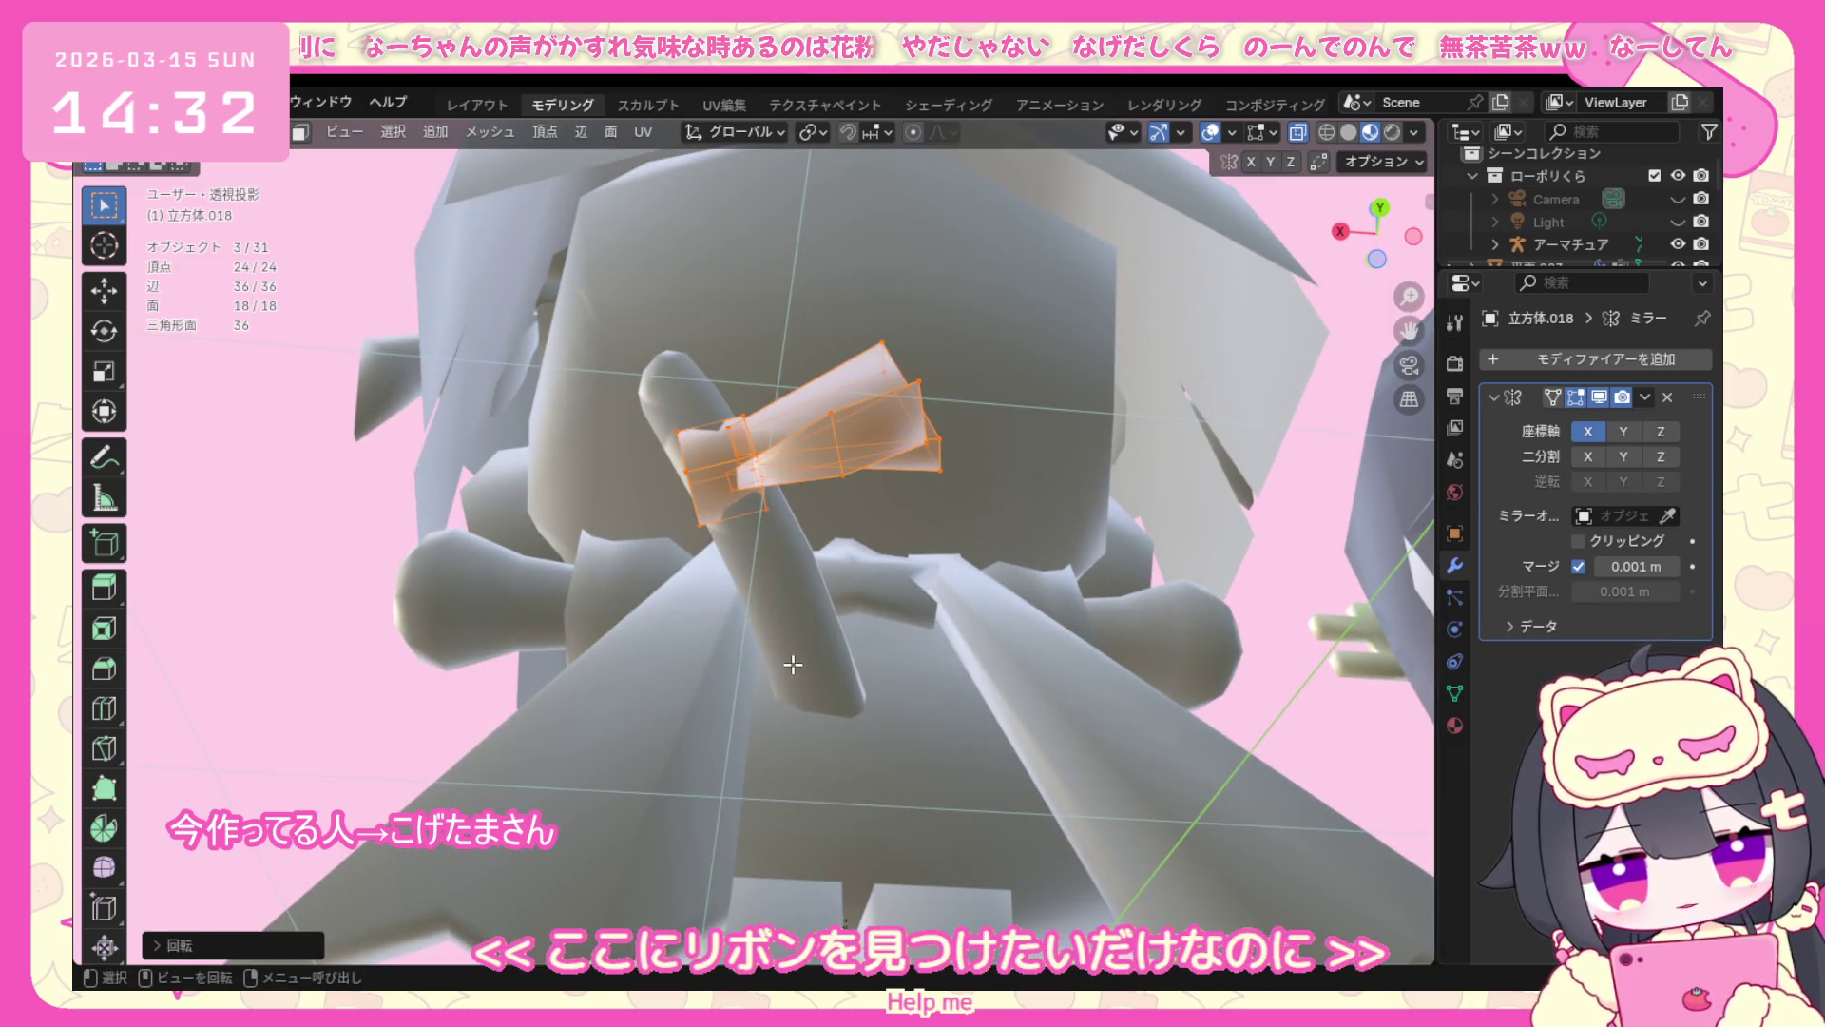
key(r)
key(z)
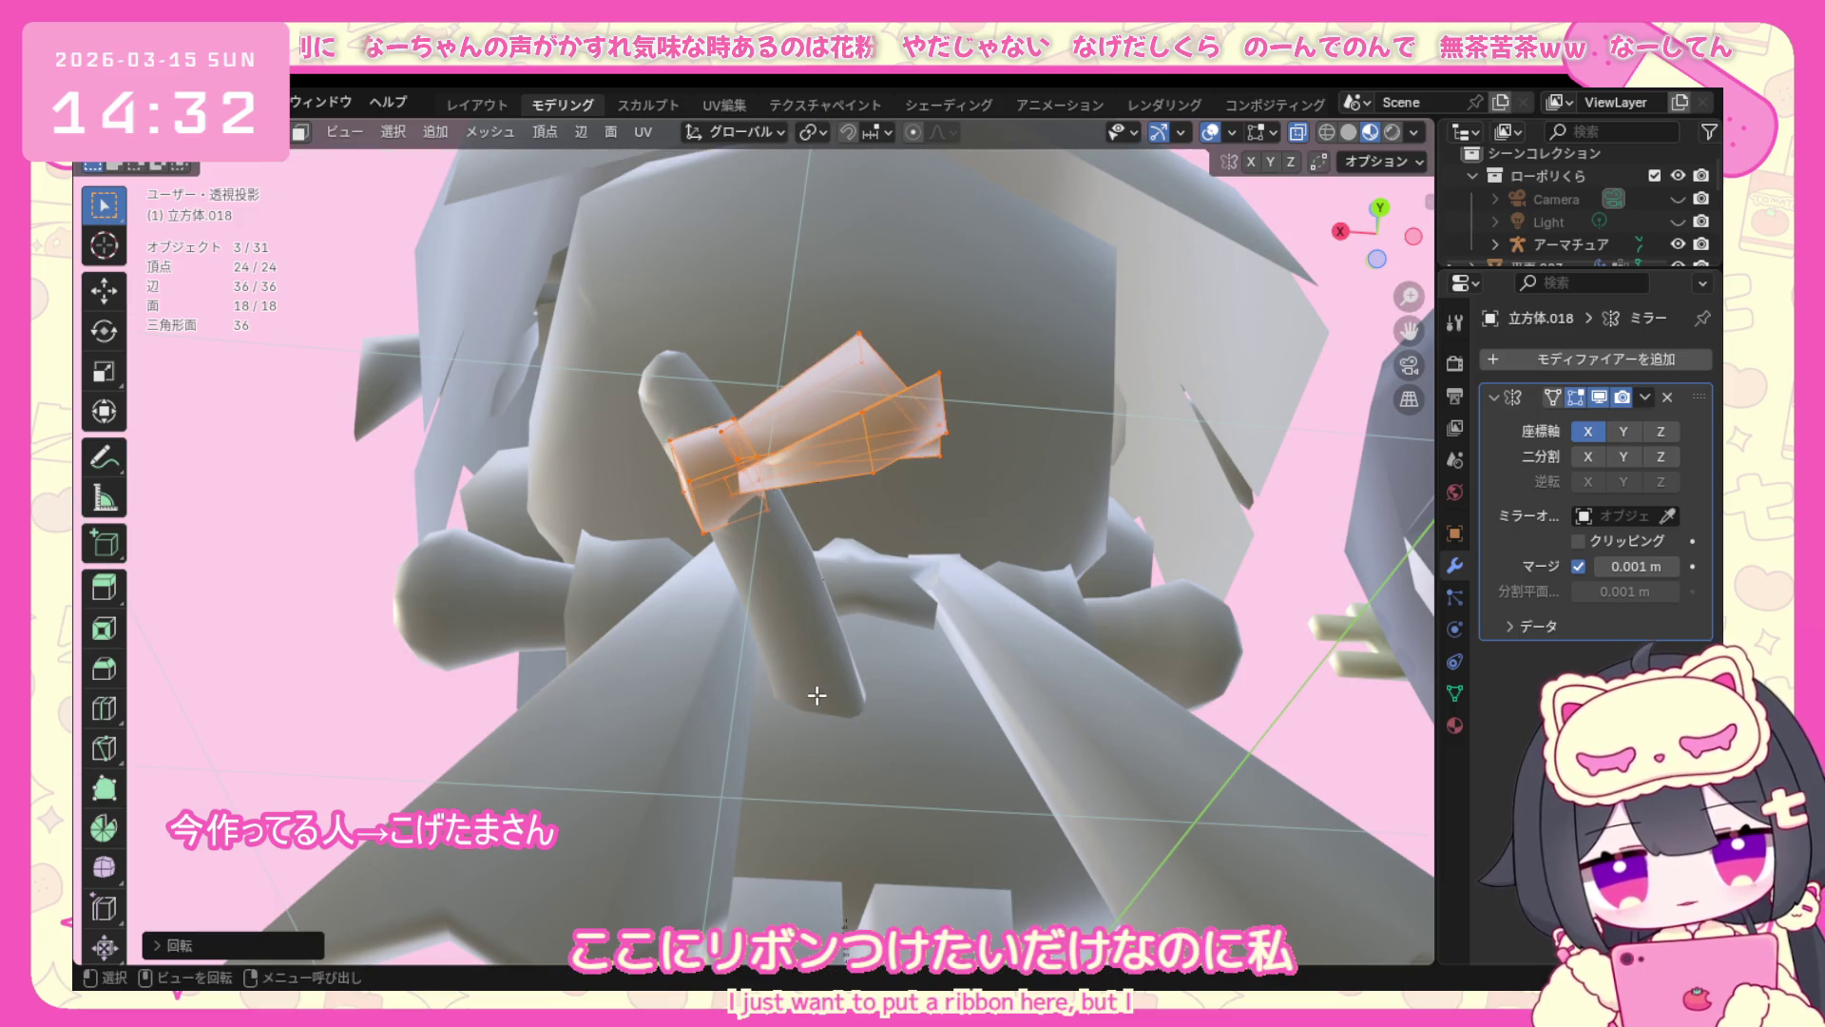
key(x)
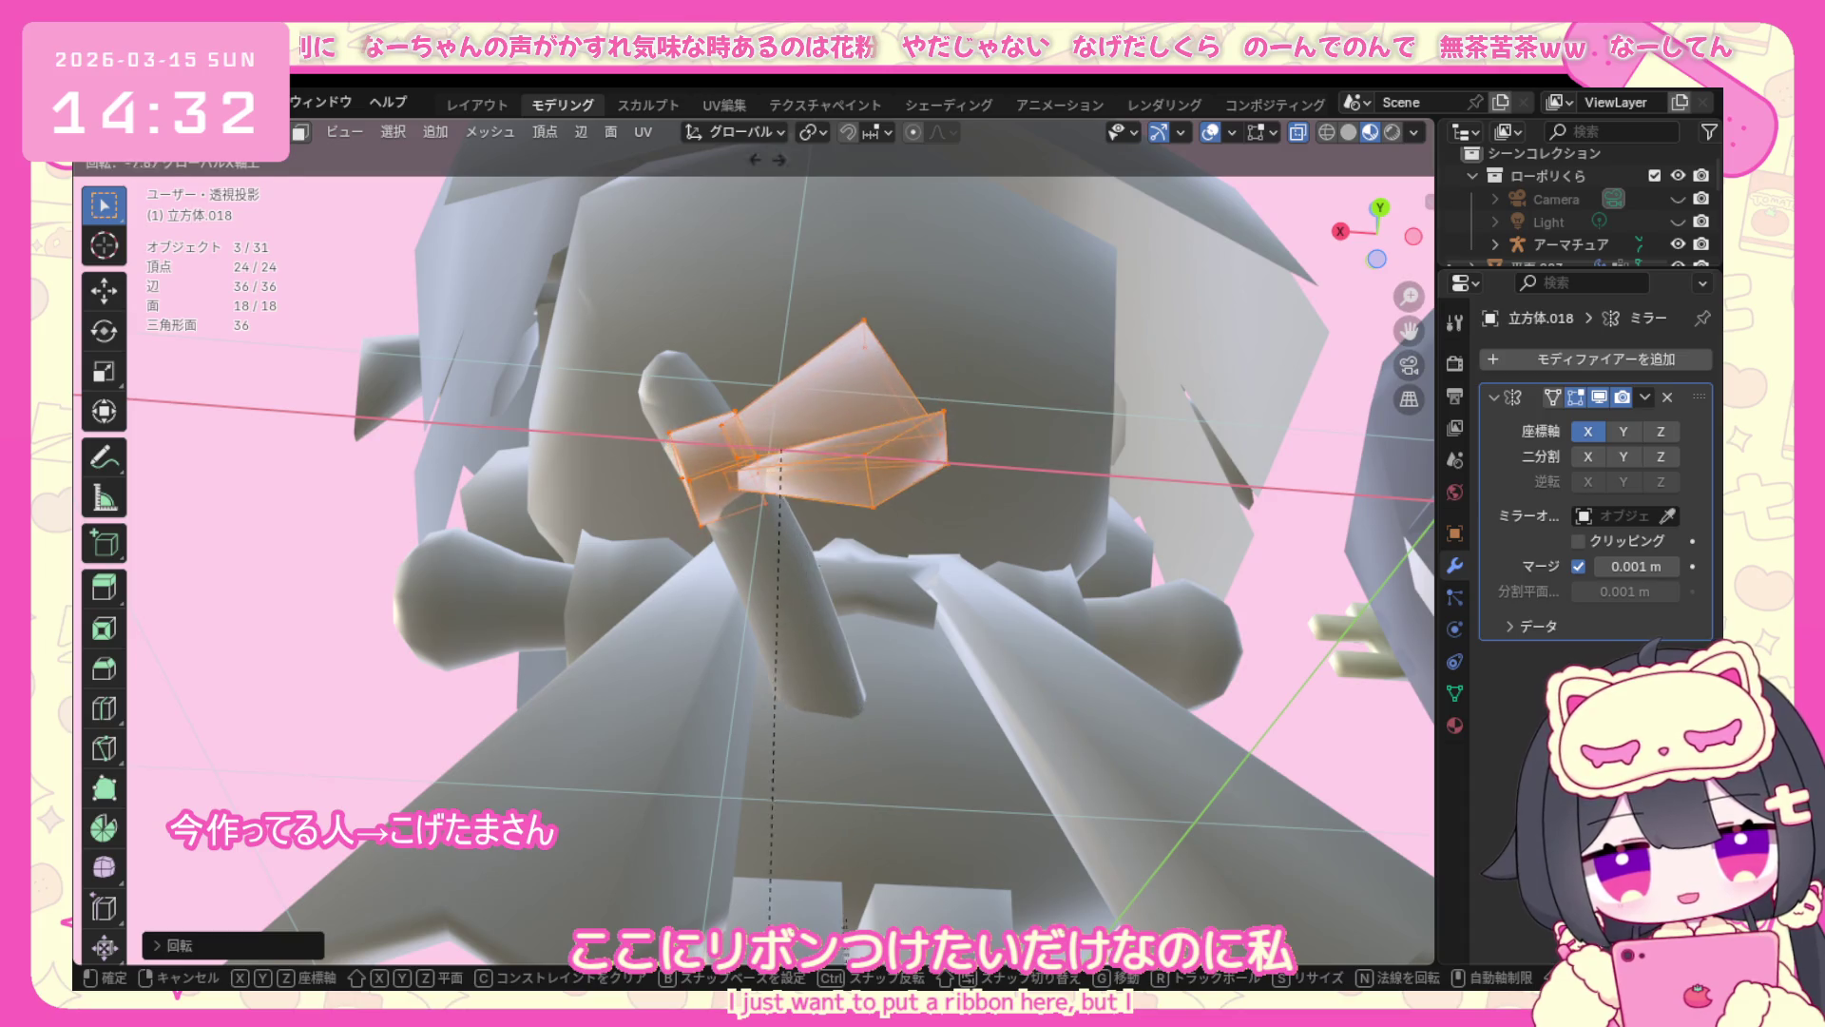
click(786, 217)
key(r)
key(x)
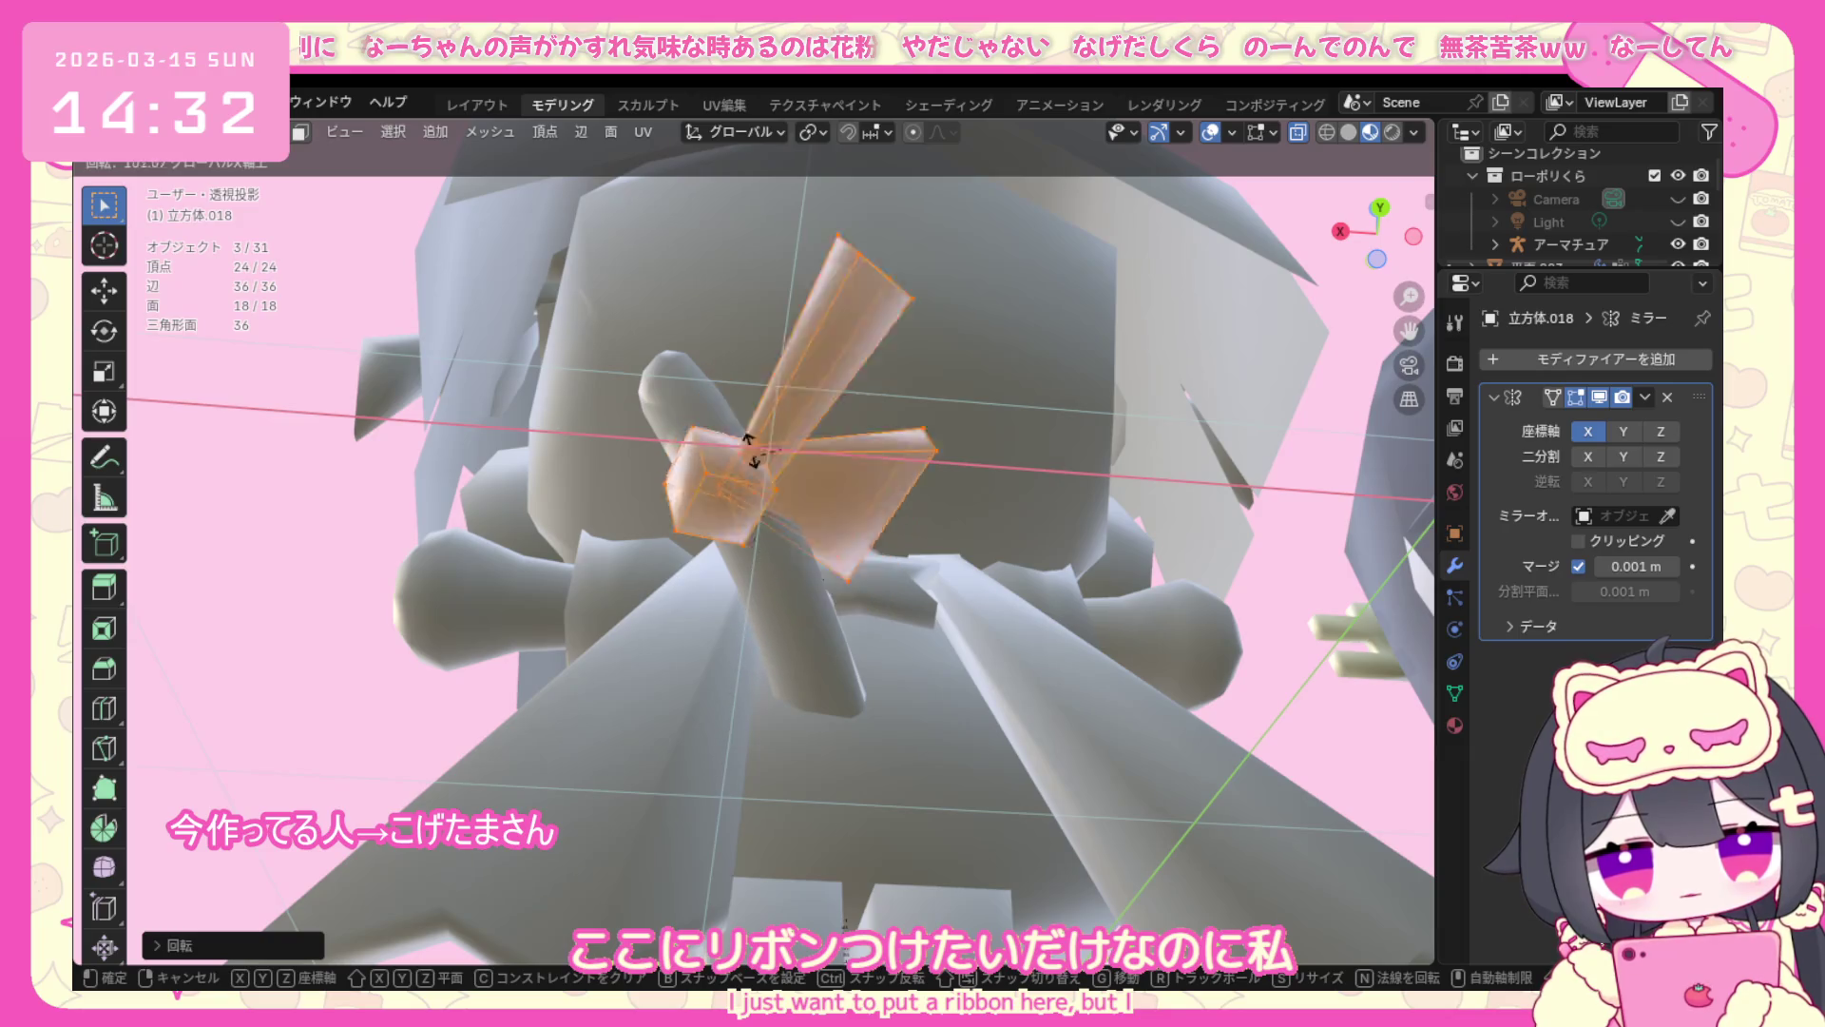
key(Escape)
key(r)
key(x)
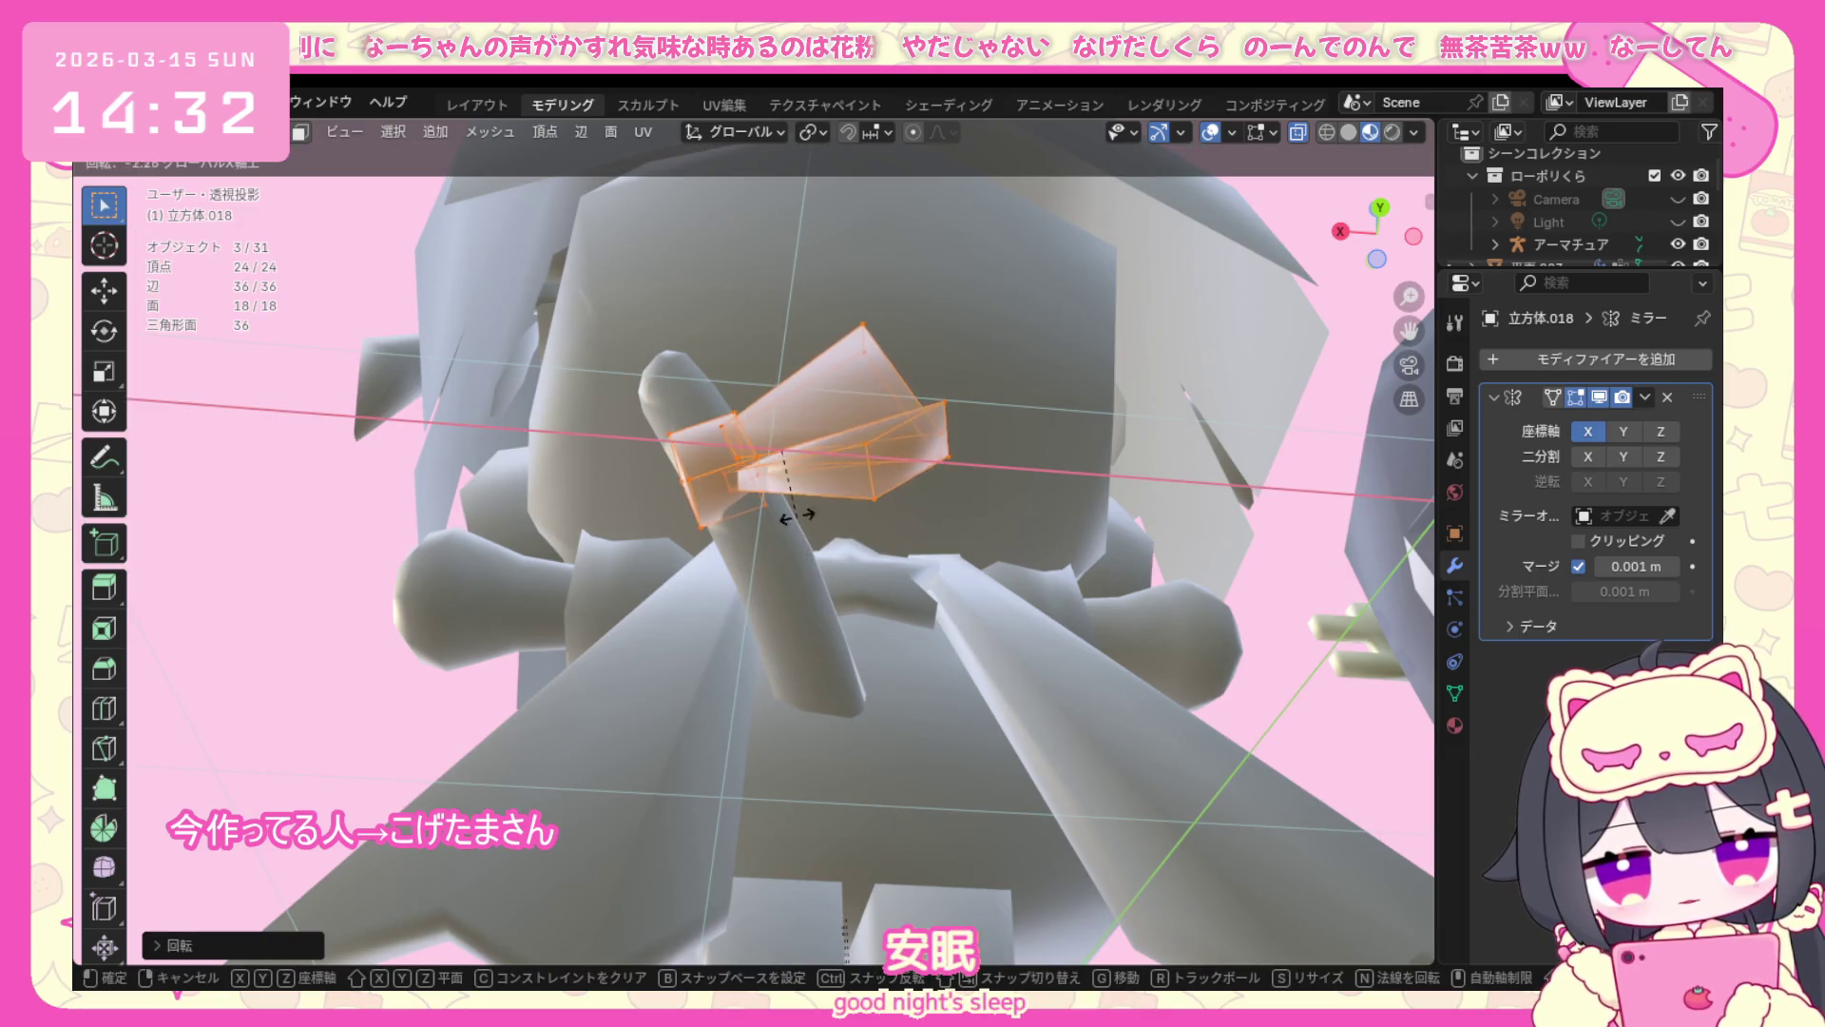
click(770, 464)
mouse_move(770, 463)
middle_down()
mouse_move(806, 586)
mouse_move(814, 518)
middle_up()
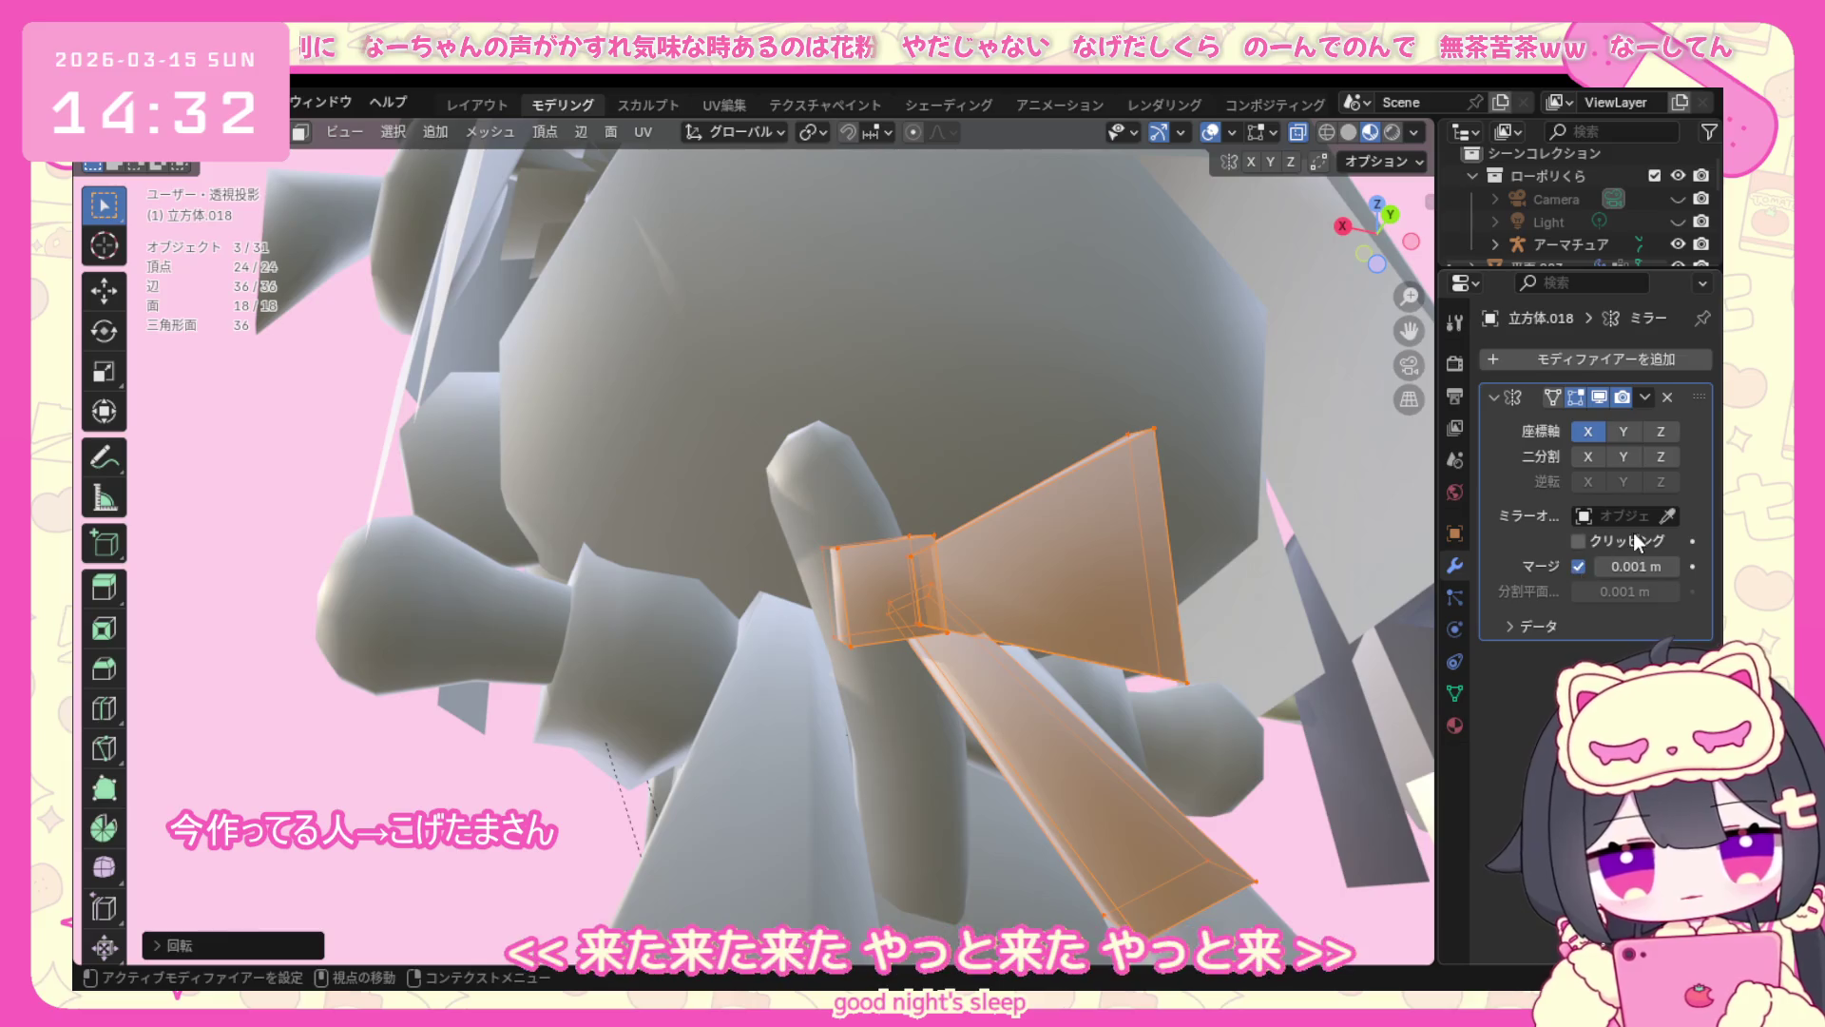
Try several Mirror Object choices, ending with the other ribbon piece as 立方体.017's mirror reference.
click(1669, 515)
click(929, 732)
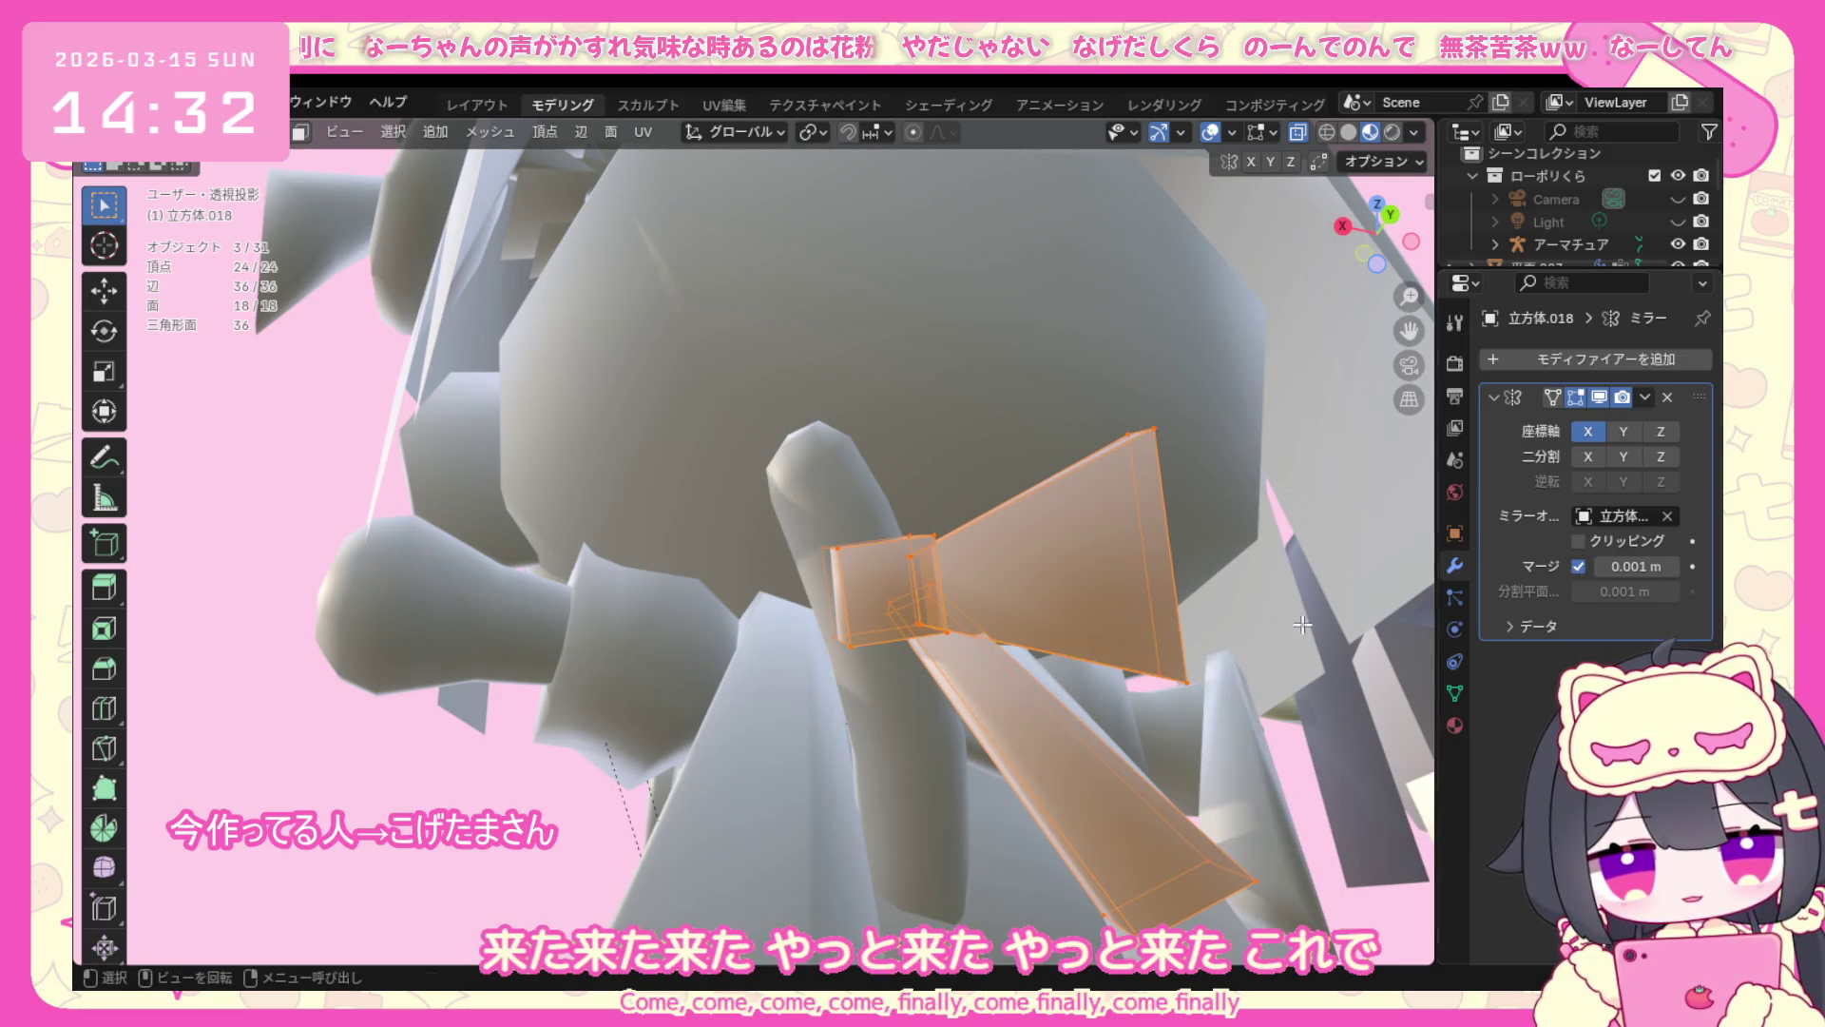
click(1657, 518)
click(909, 559)
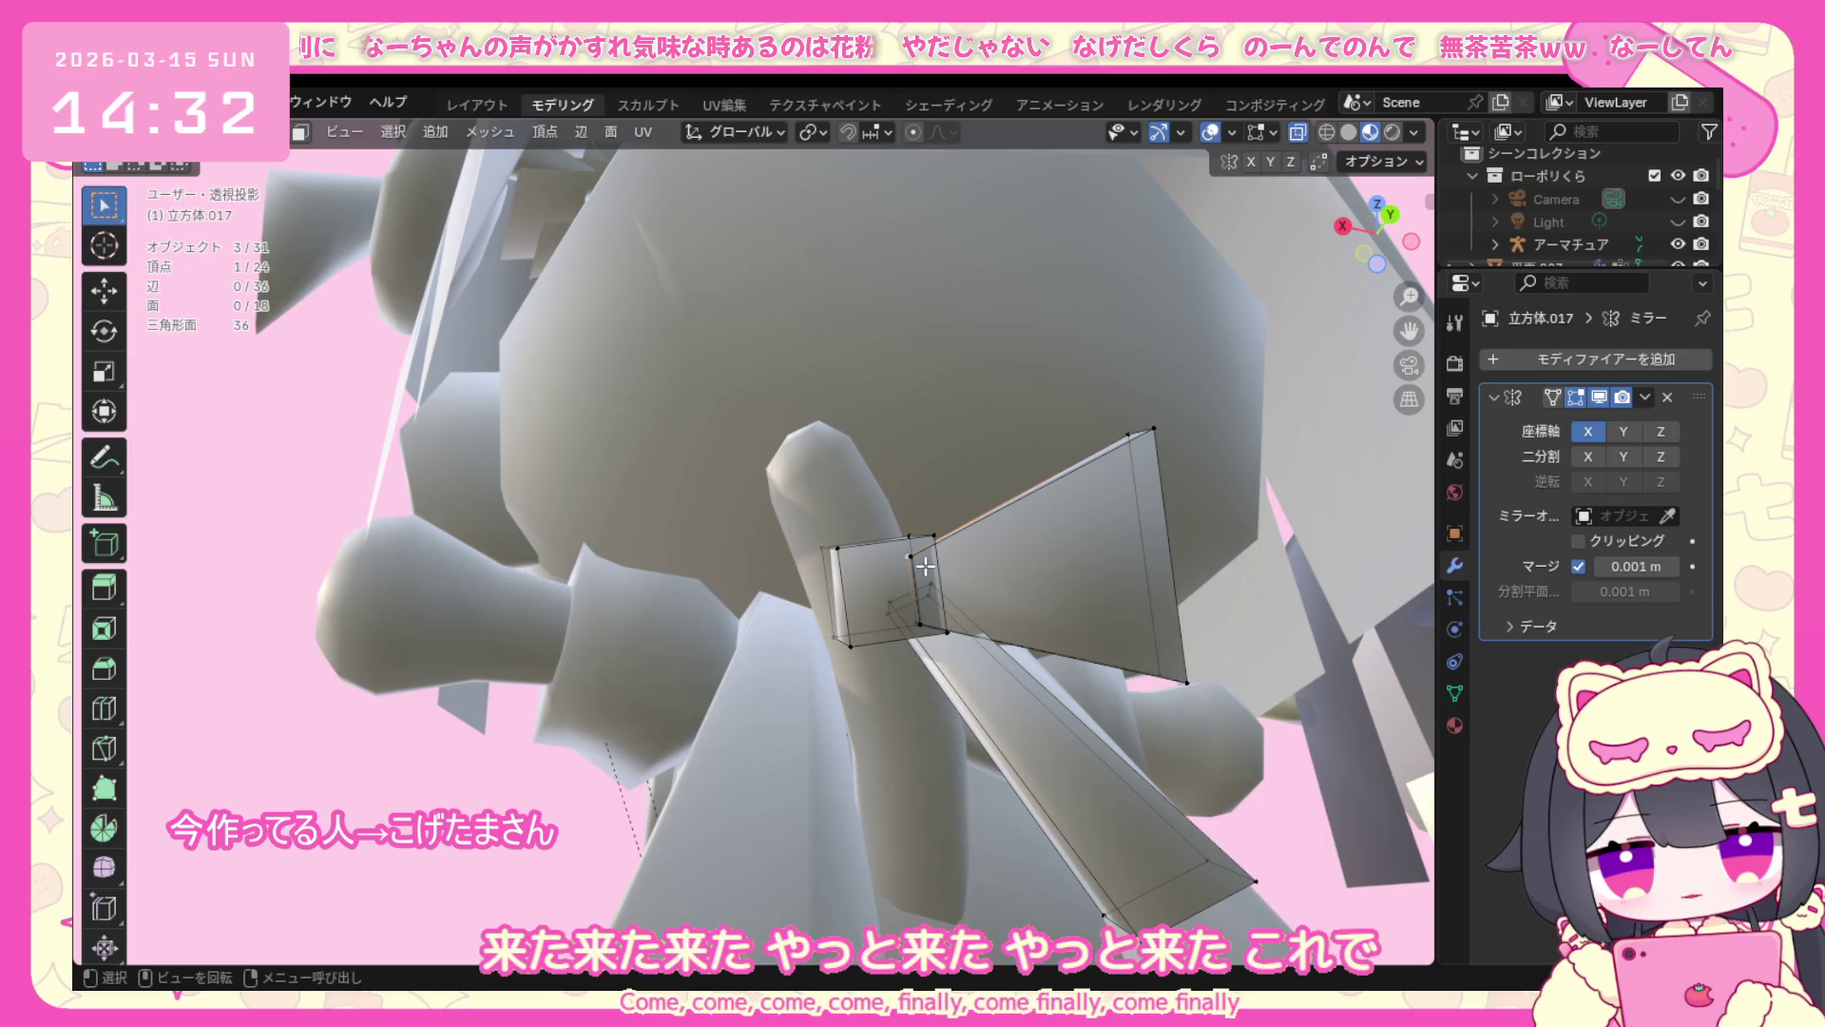
click(1625, 515)
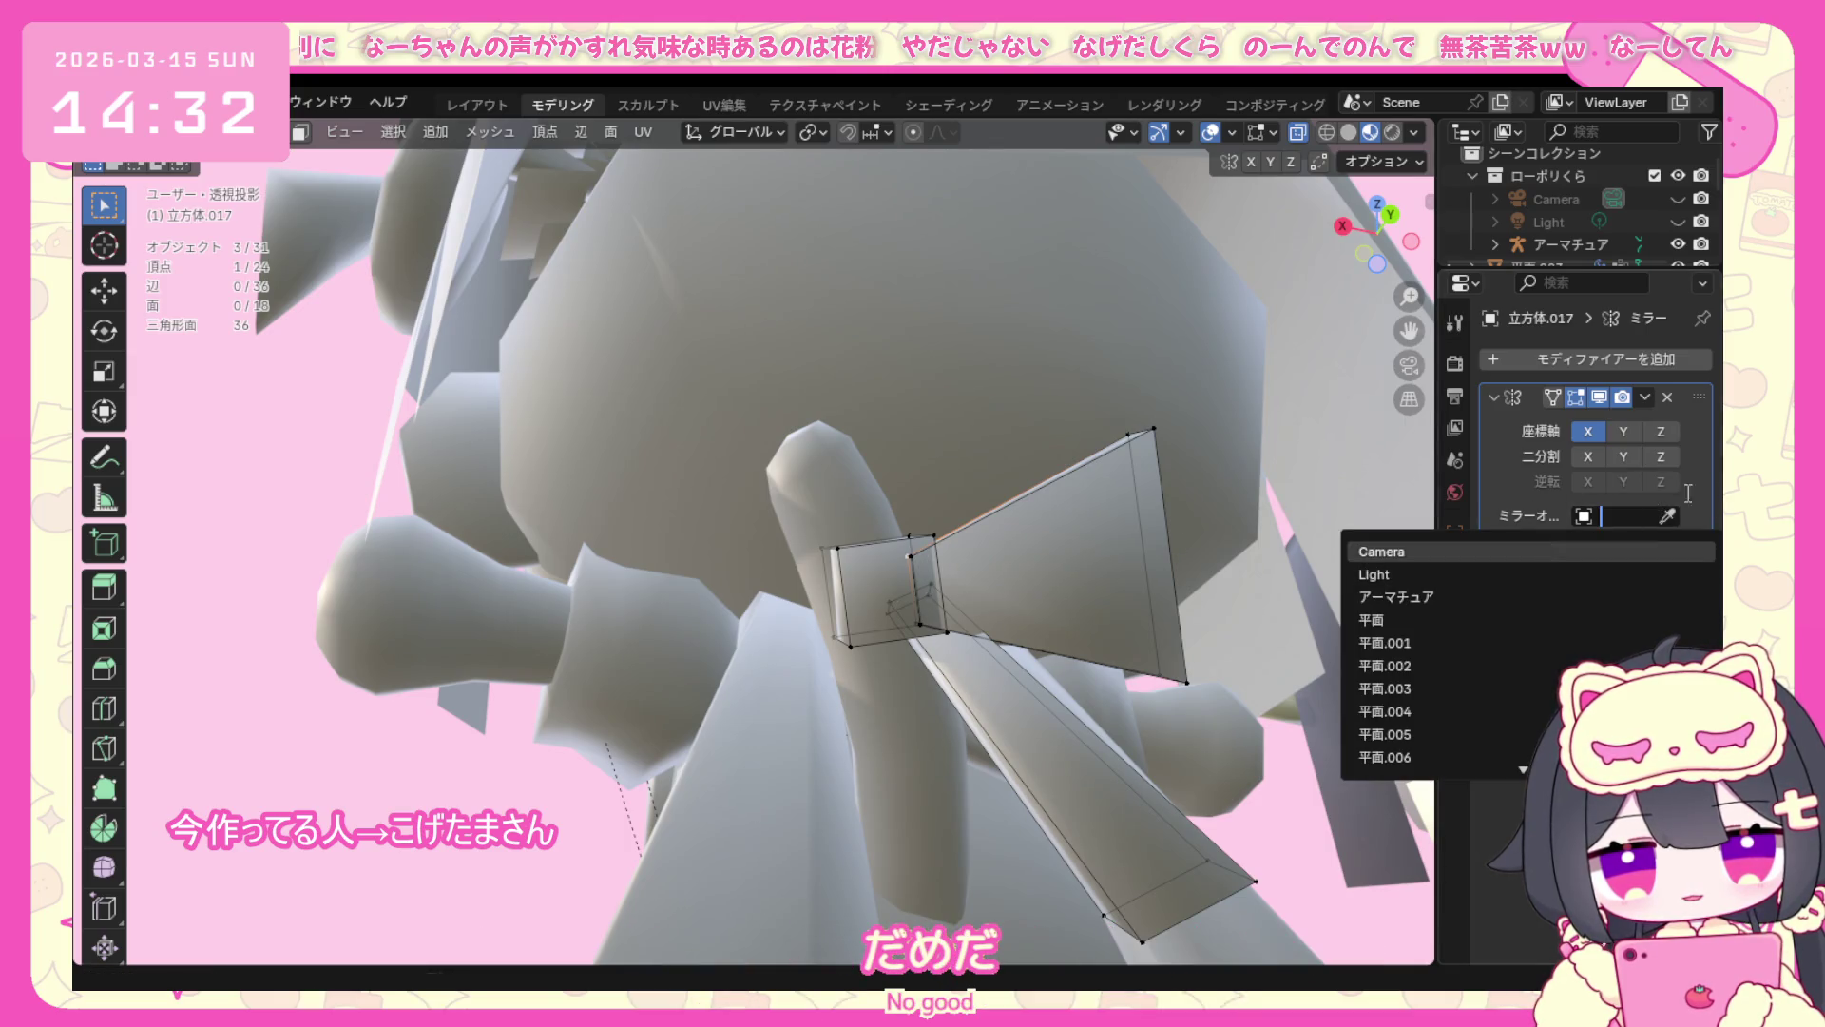
click(1454, 550)
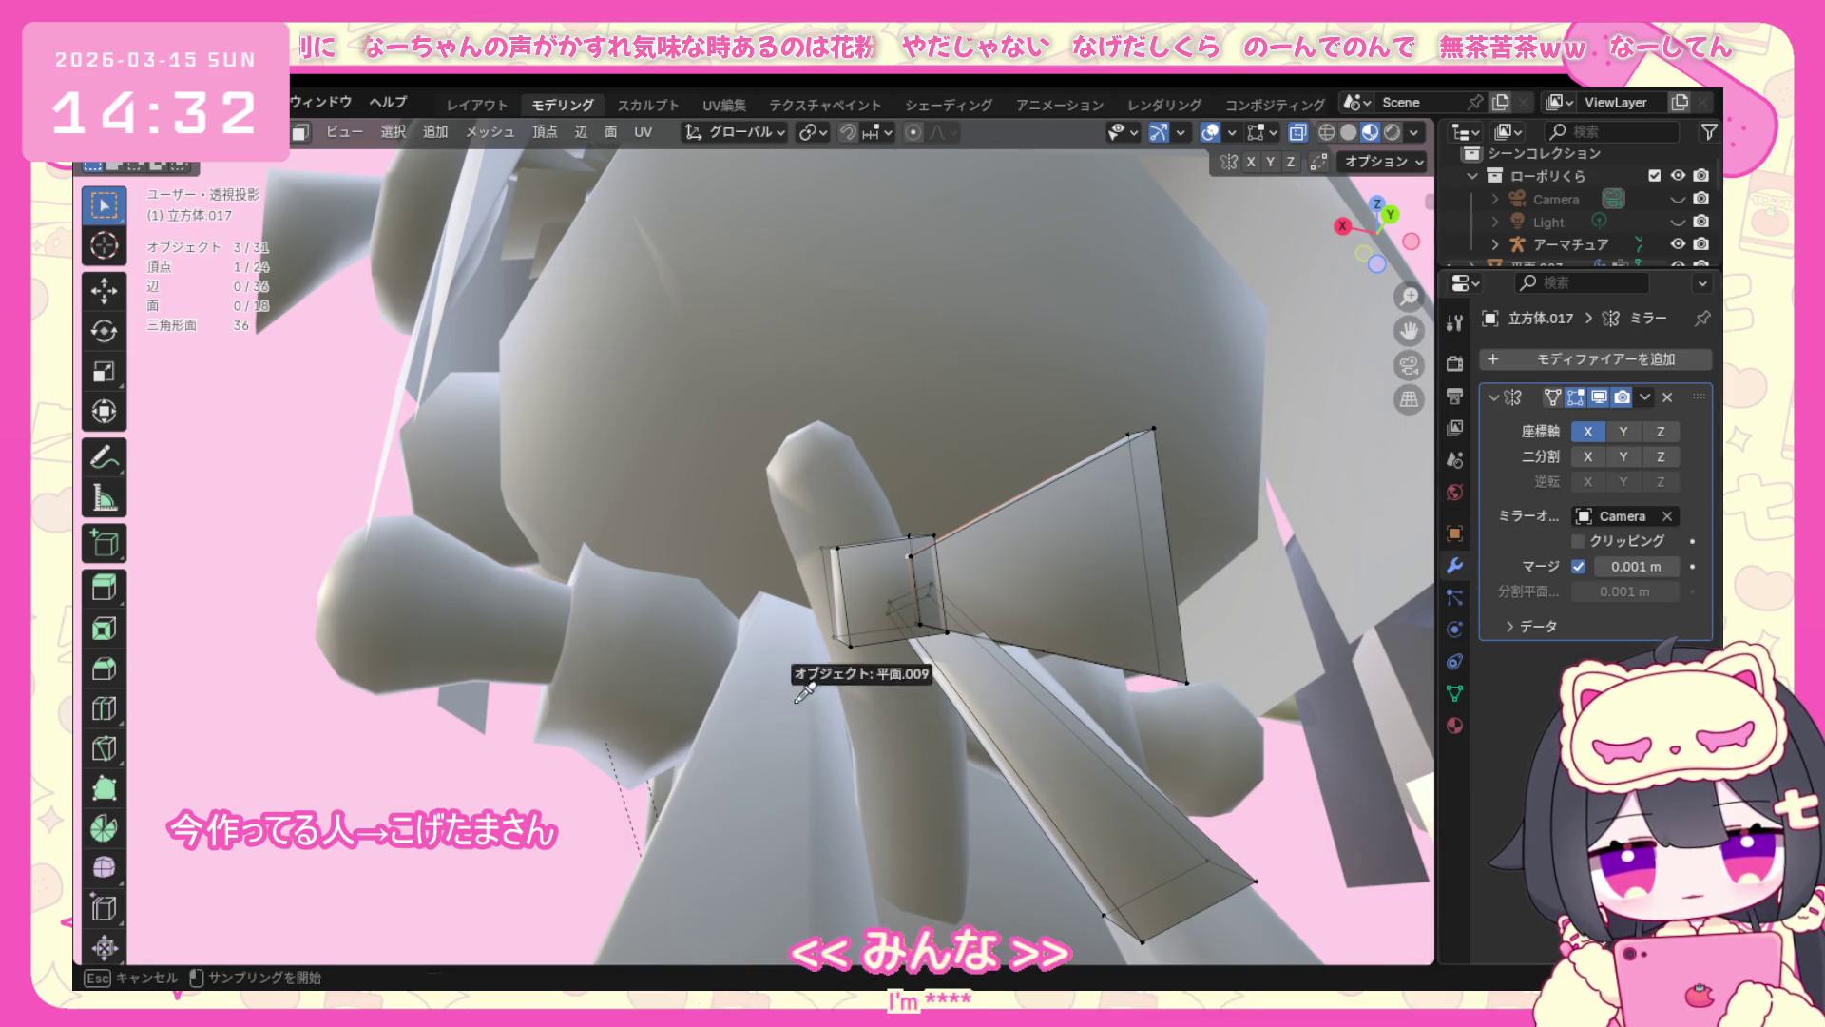
click(898, 587)
scroll(805, 468, down, 5)
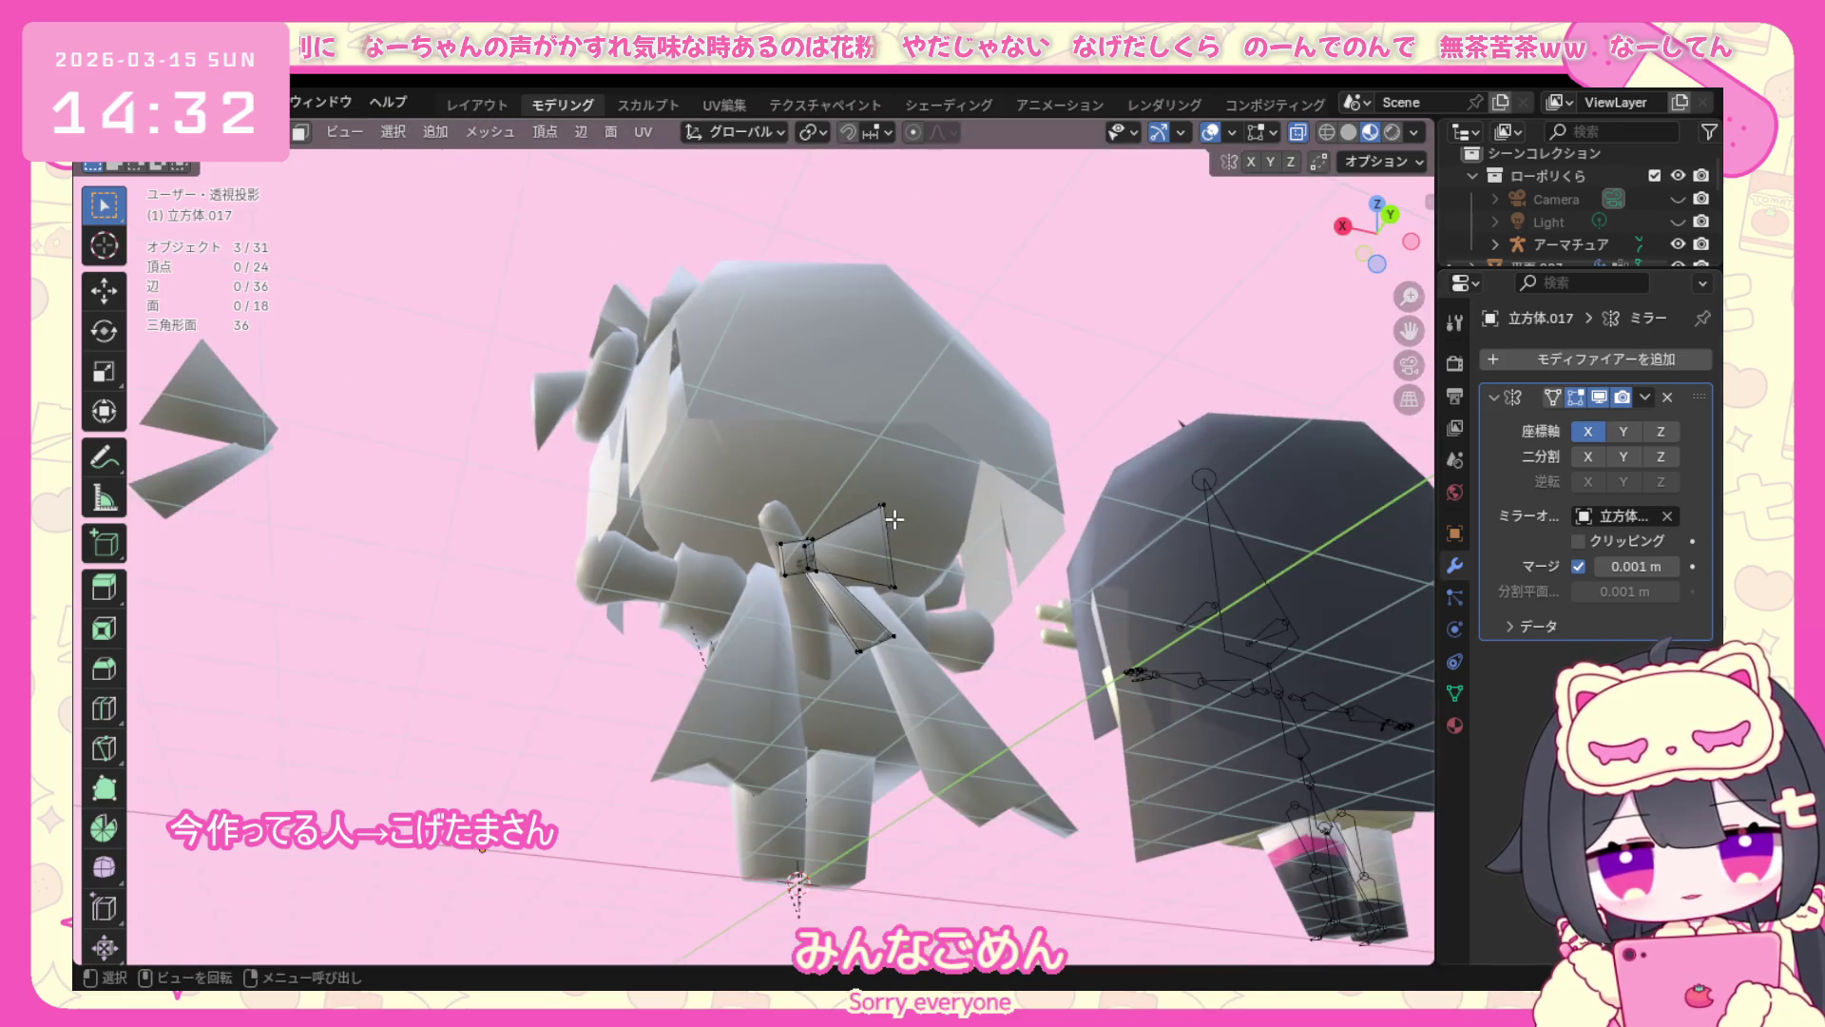
middle_drag(806, 470, 766, 572)
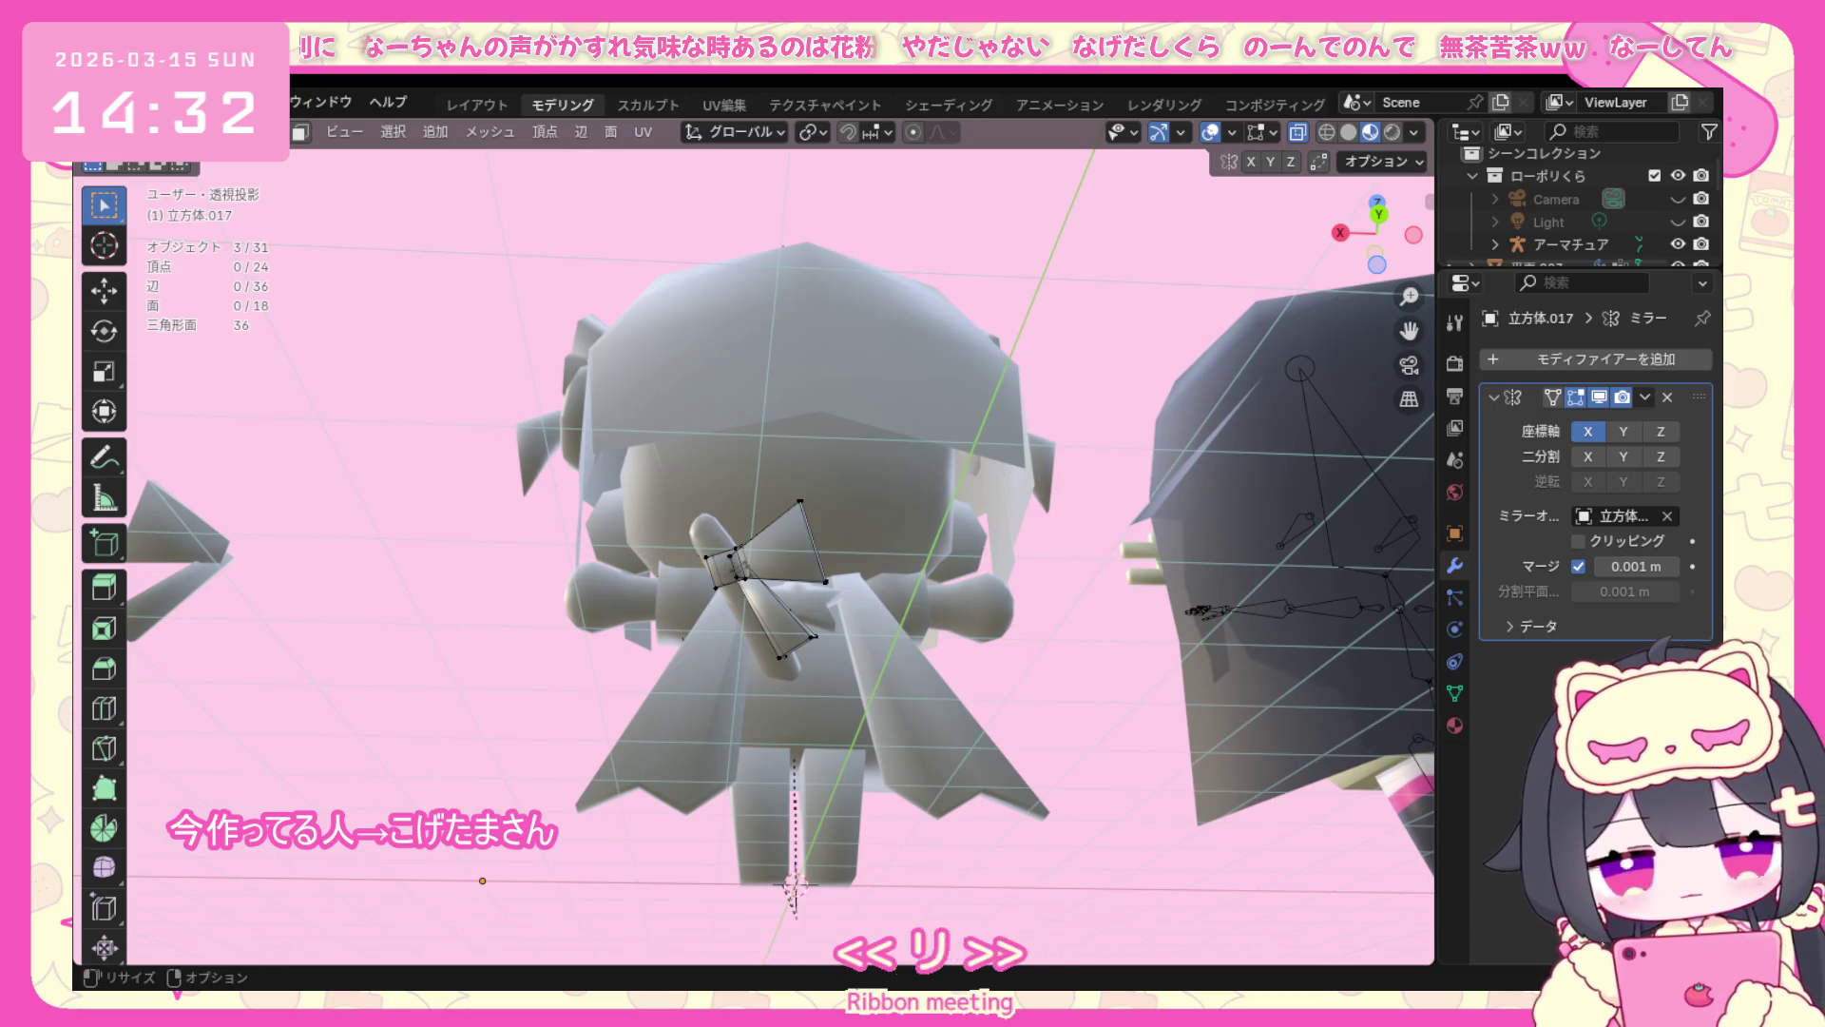
In Object Mode select 立方体.016 then 立方体.017, review its mirror choices and widen the properties panel.
click(172, 131)
click(211, 158)
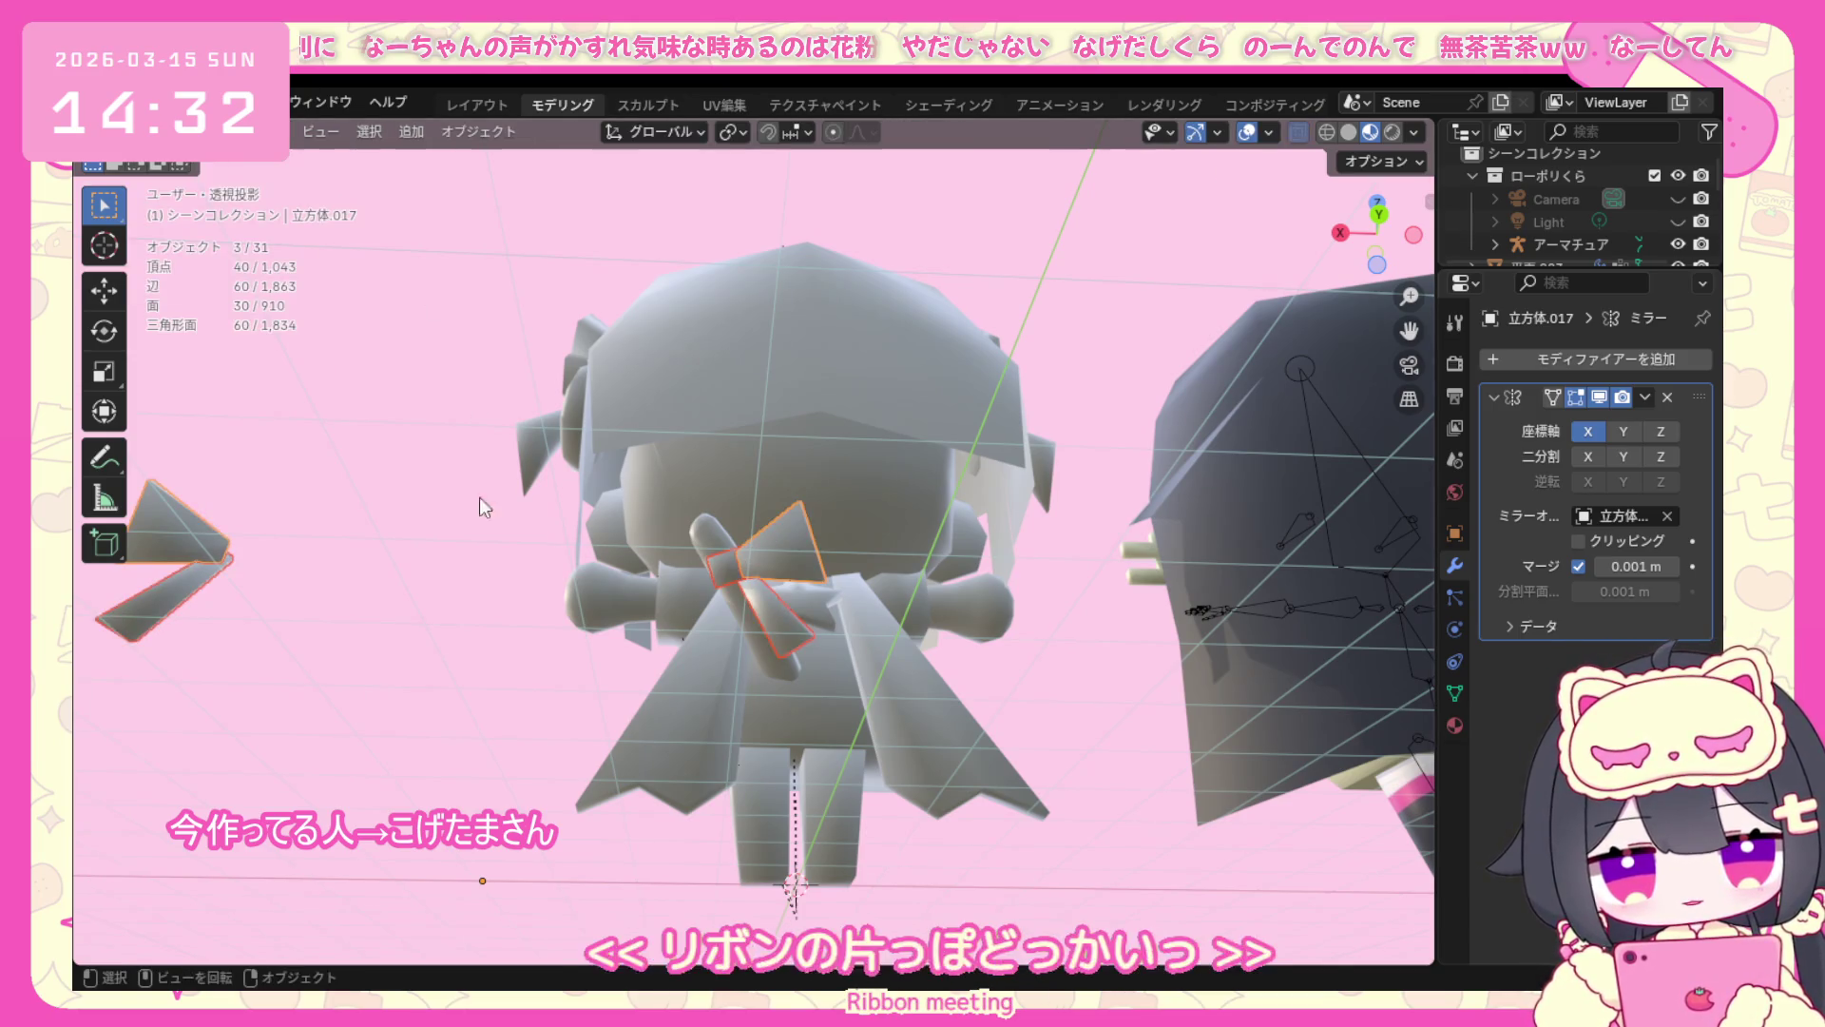
click(734, 568)
click(781, 554)
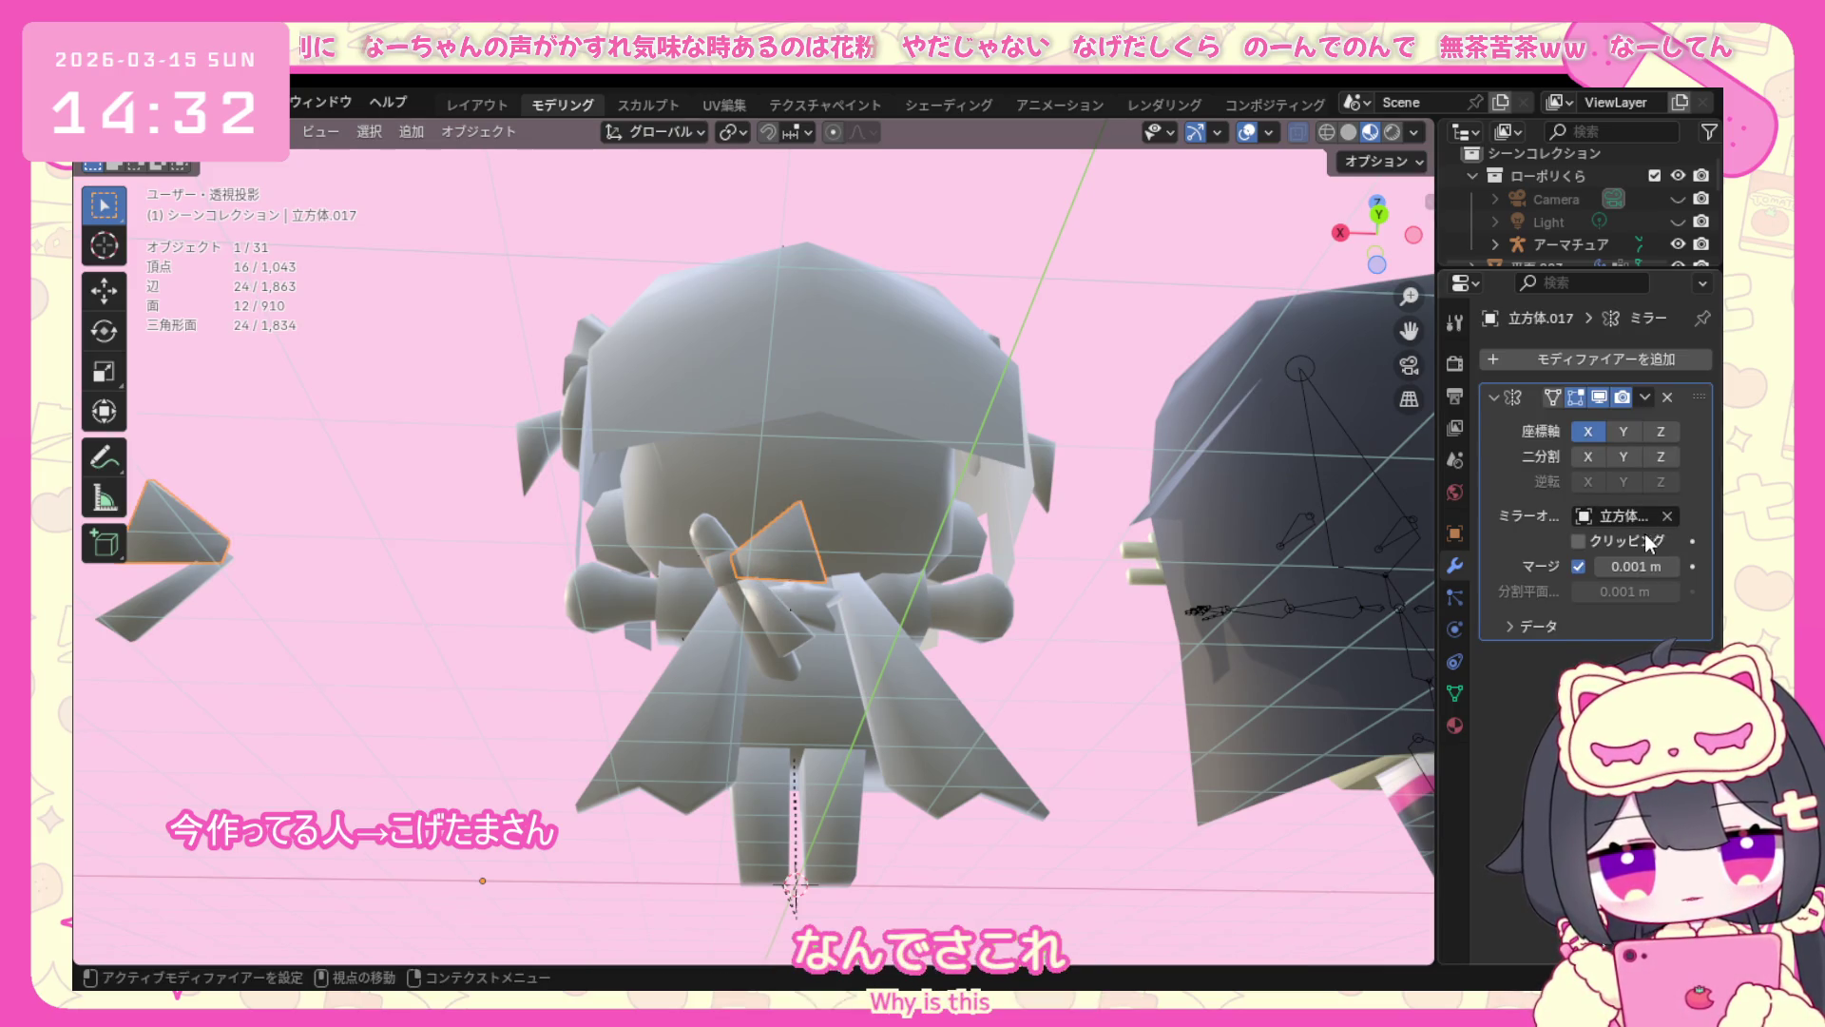
click(1613, 510)
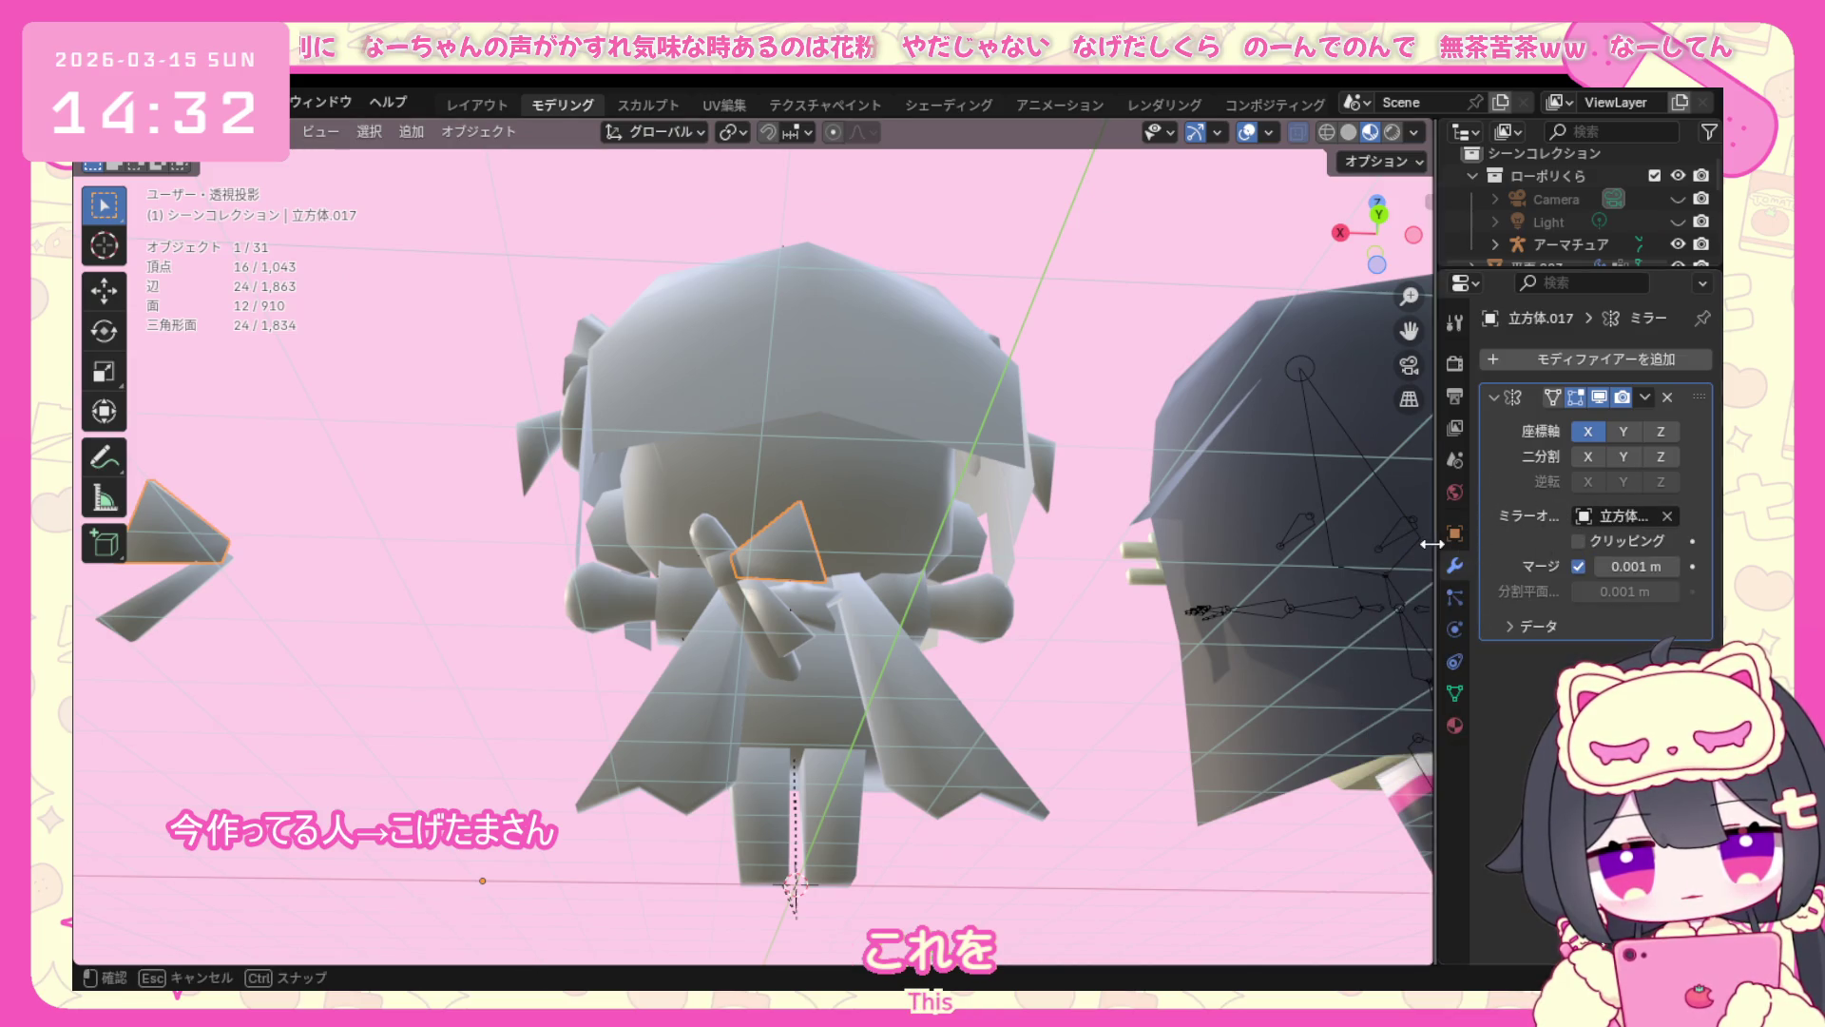
drag(1436, 543, 1357, 543)
Confirm 立方体.016 as the ribbon piece's Mirror Object and return to Object Mode.
click(215, 133)
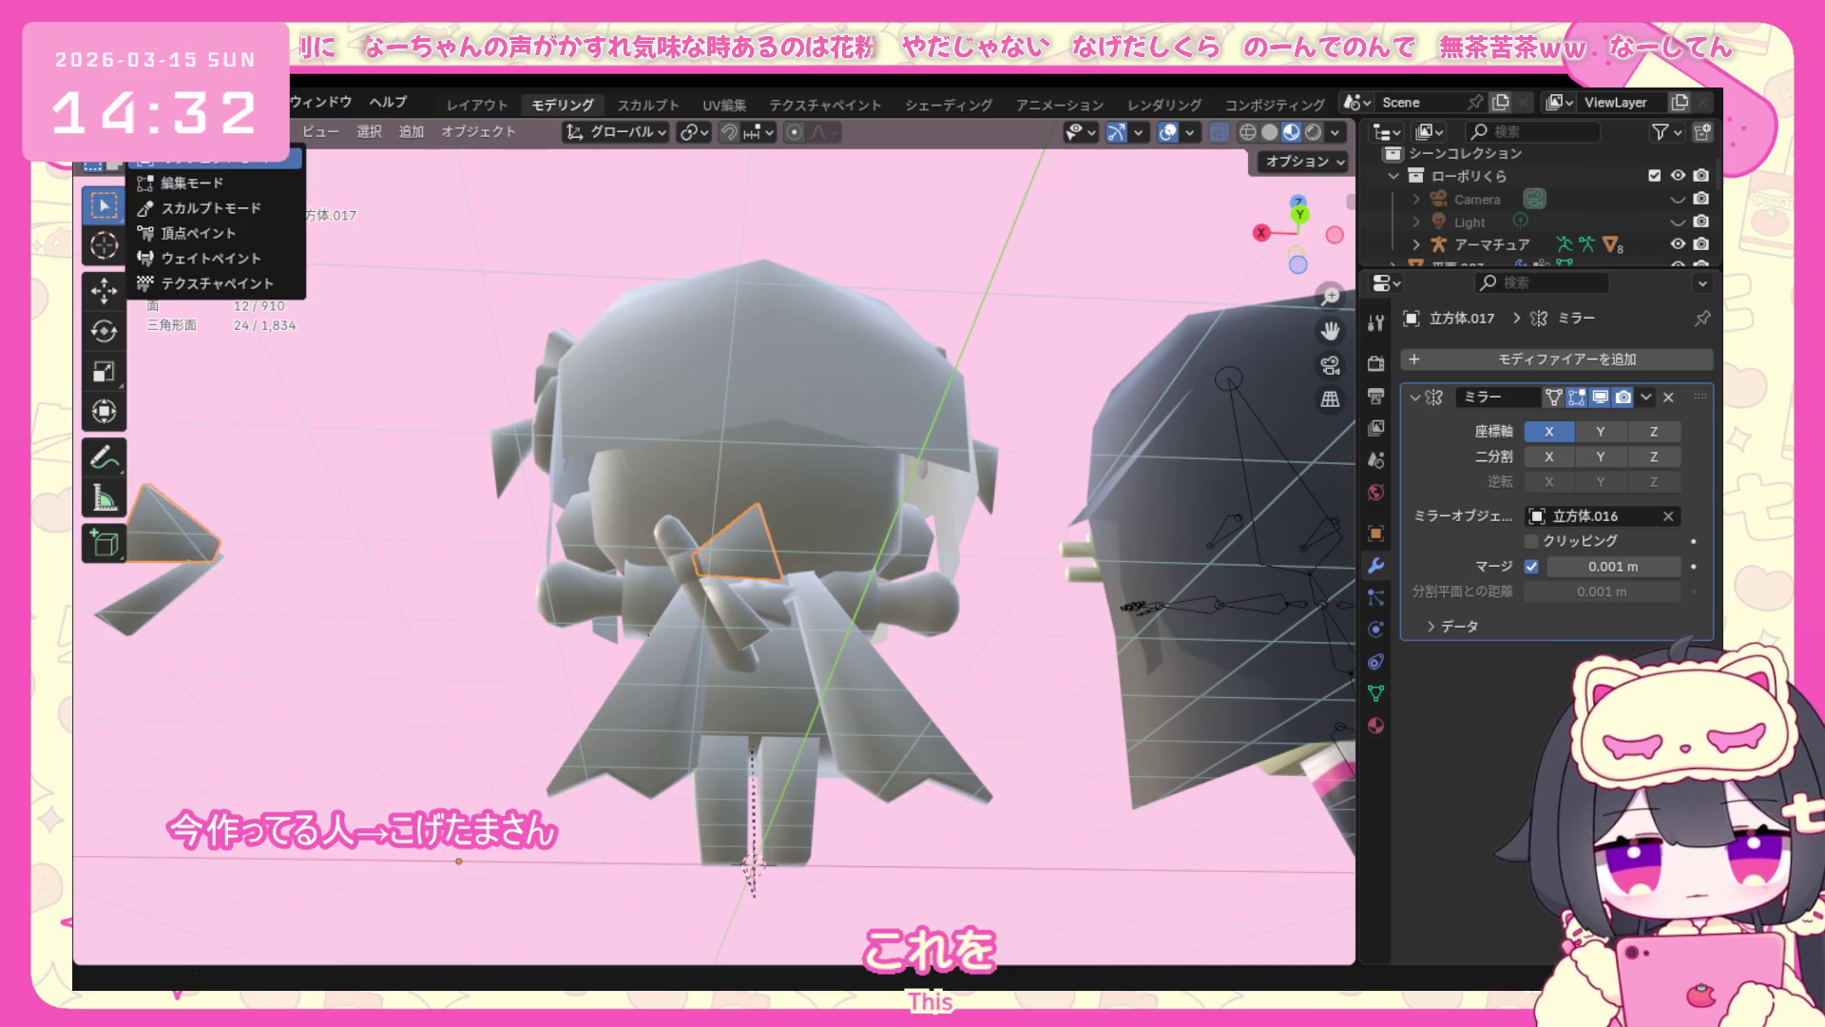
click(199, 185)
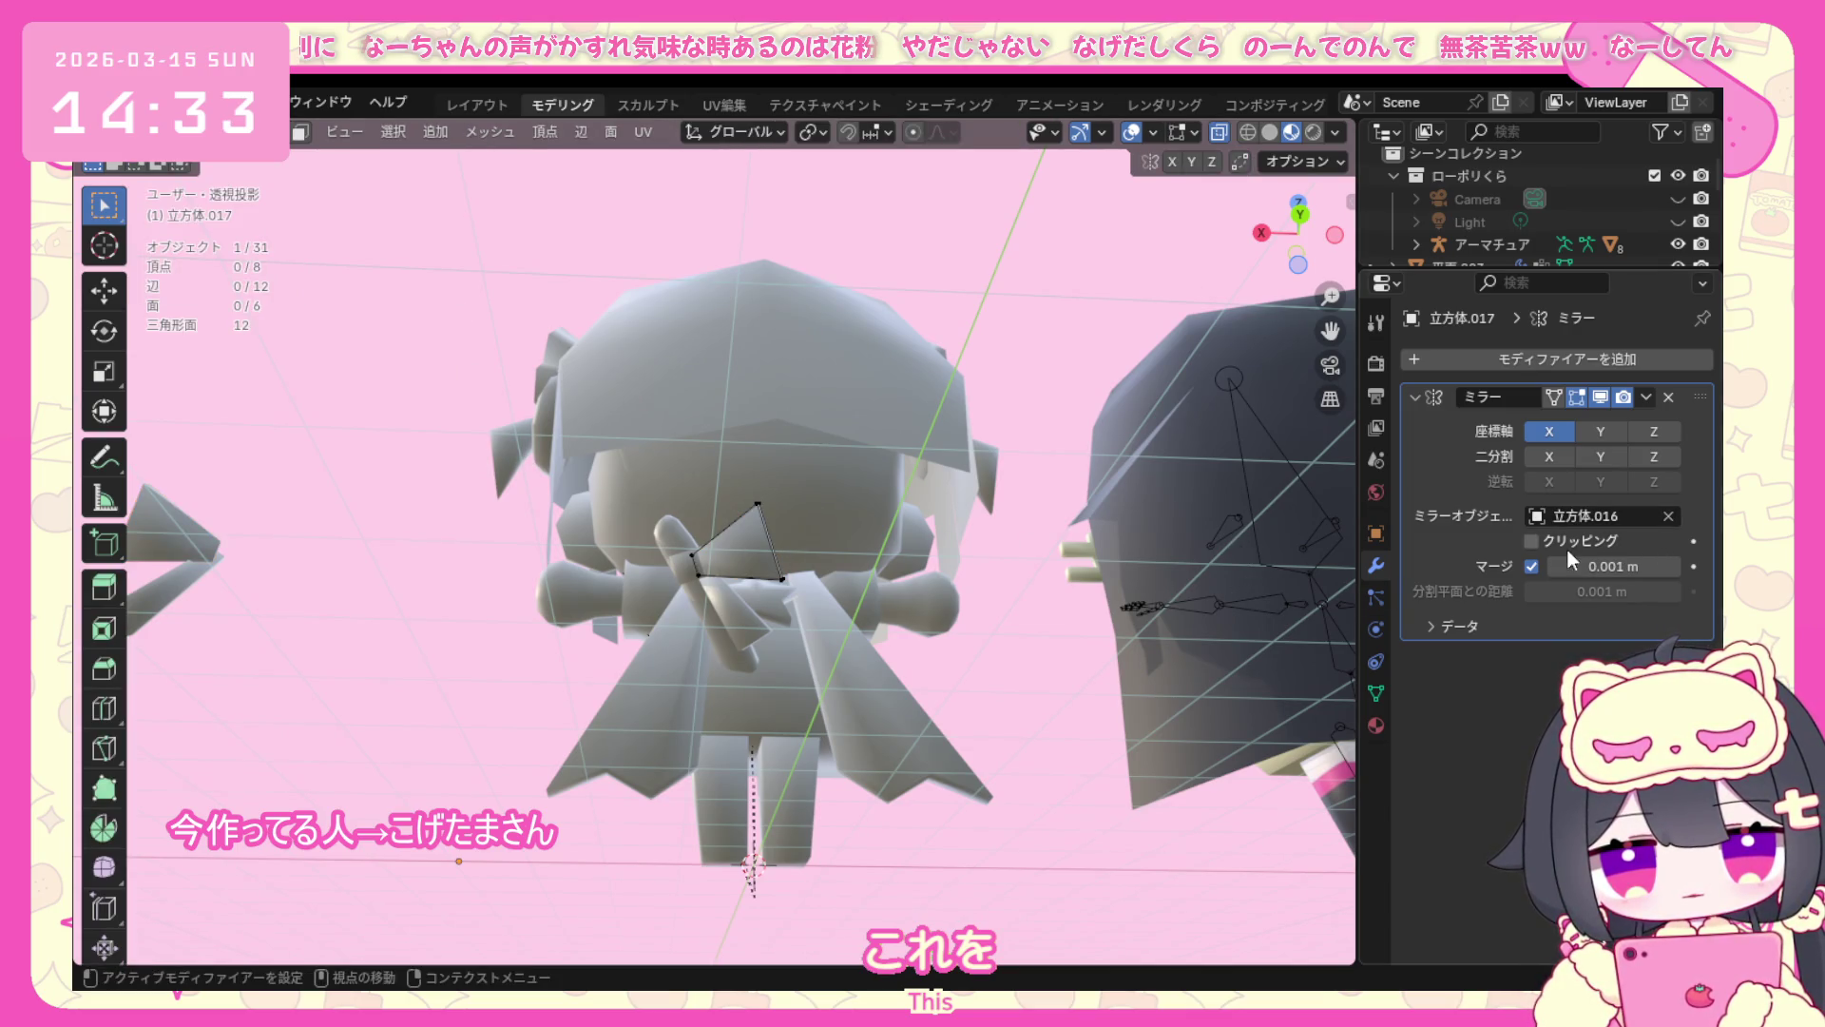
click(1593, 516)
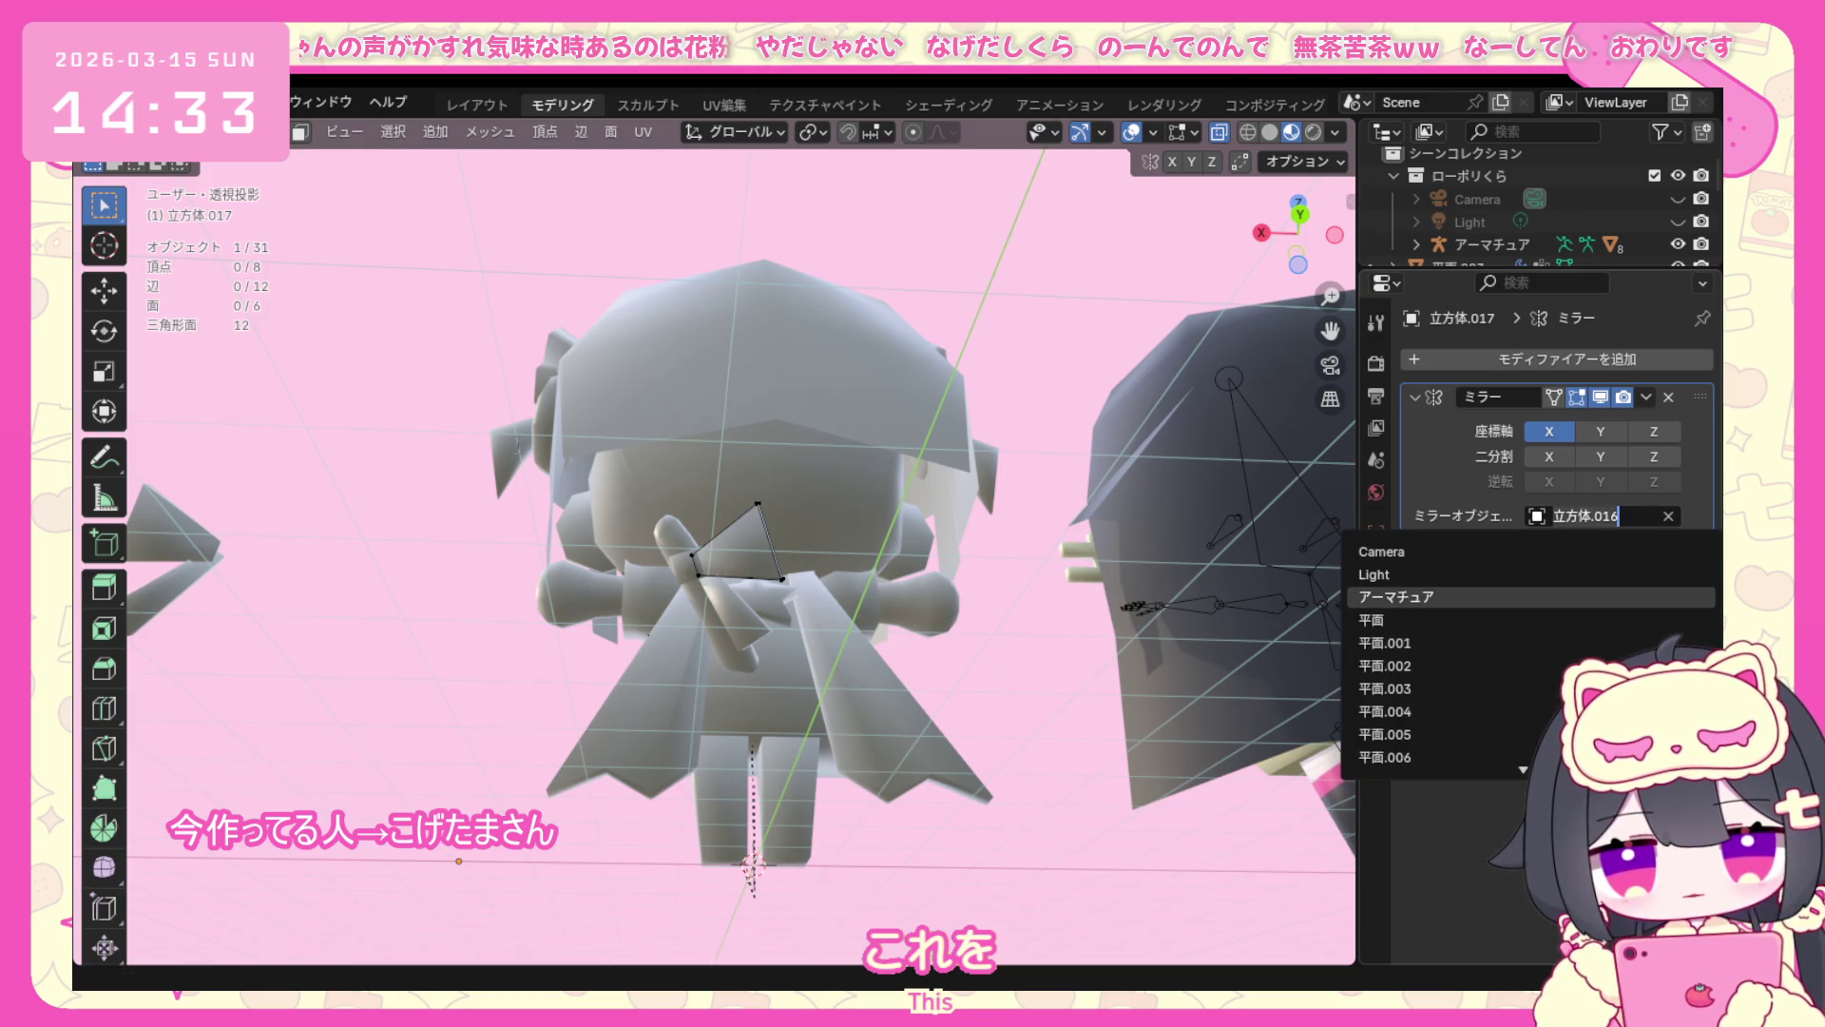
key(Return)
click(215, 131)
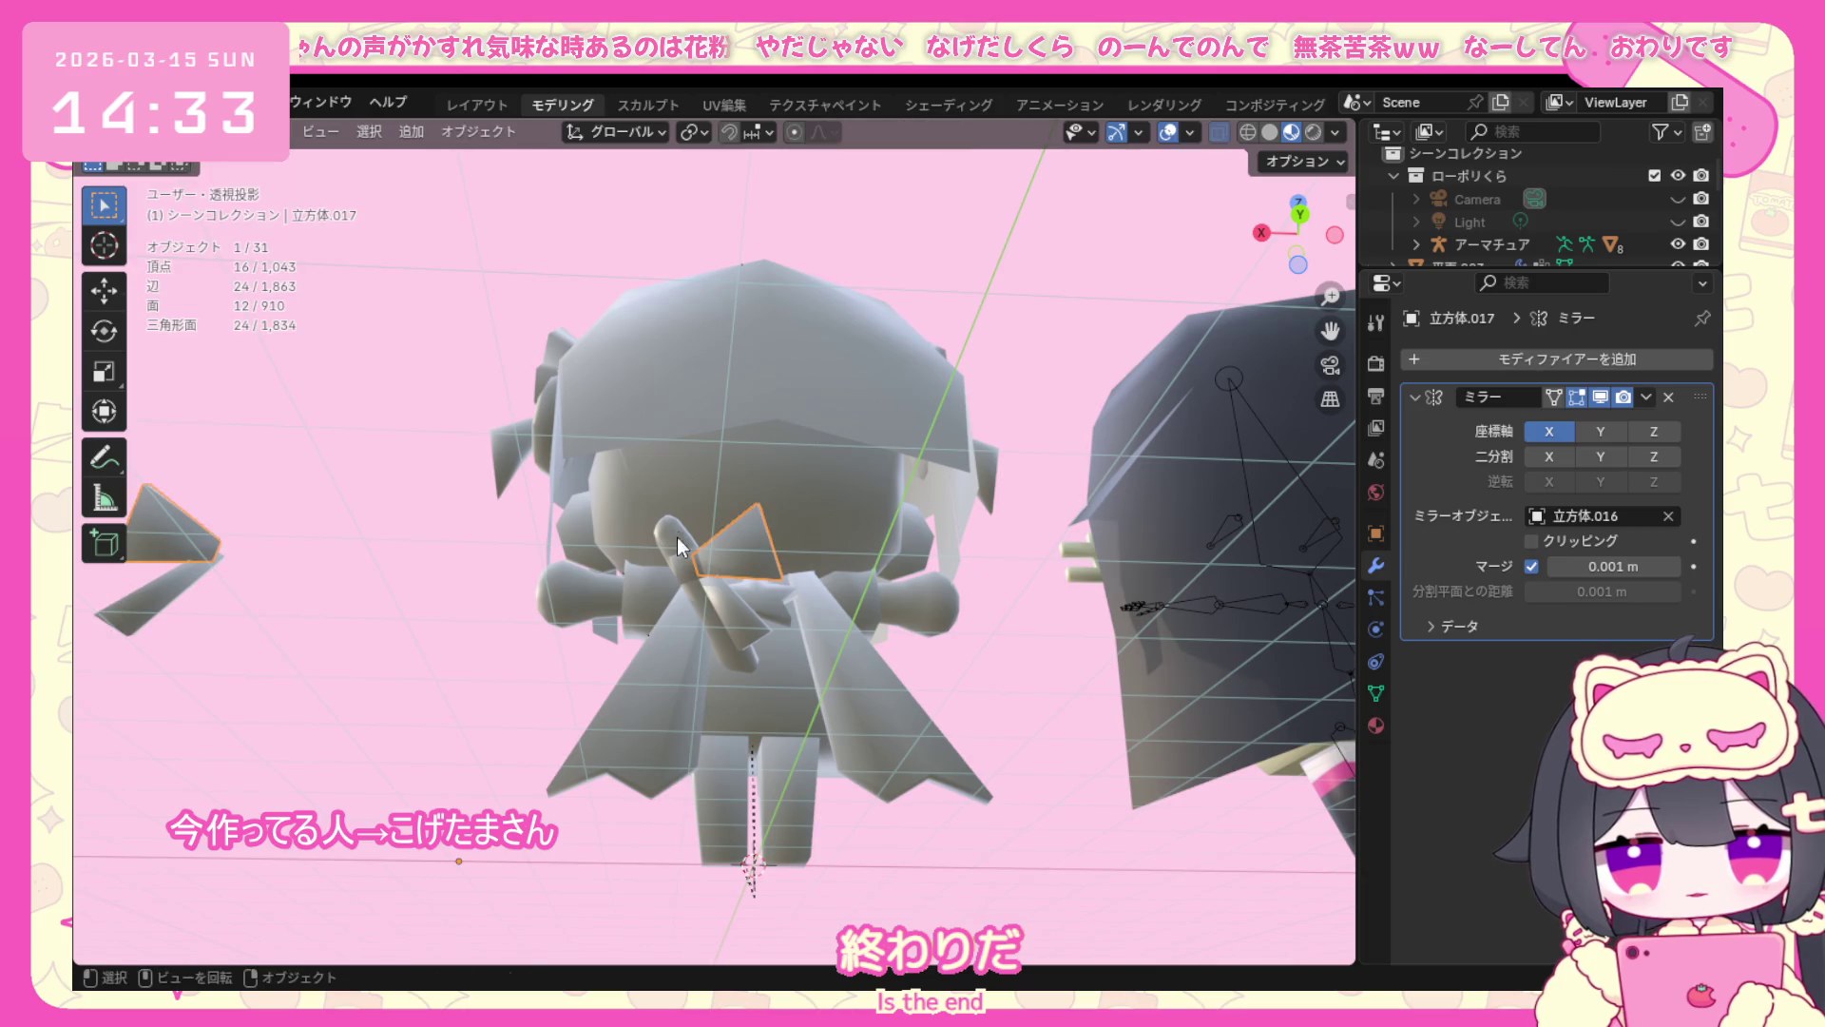
Give 立方体.018 the same 立方体.016 mirror reference via the eyedropper.
click(688, 569)
scroll(689, 569, up, 2)
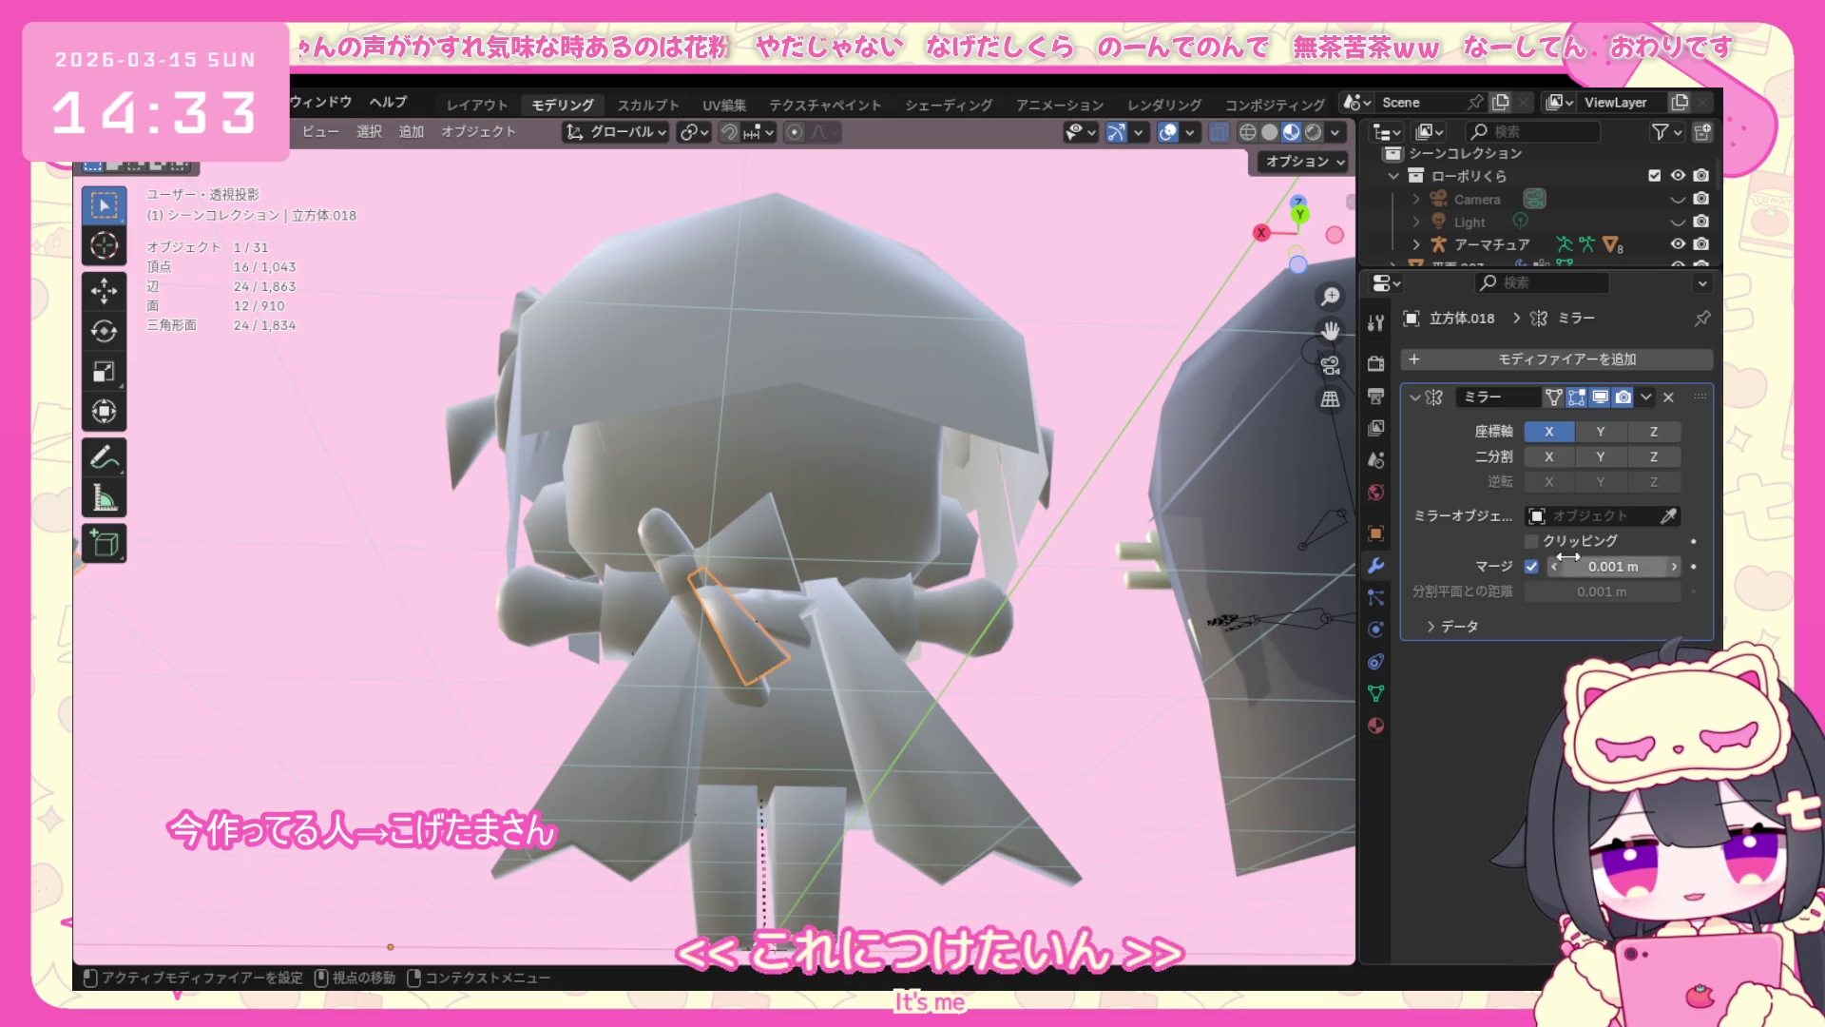
click(1672, 516)
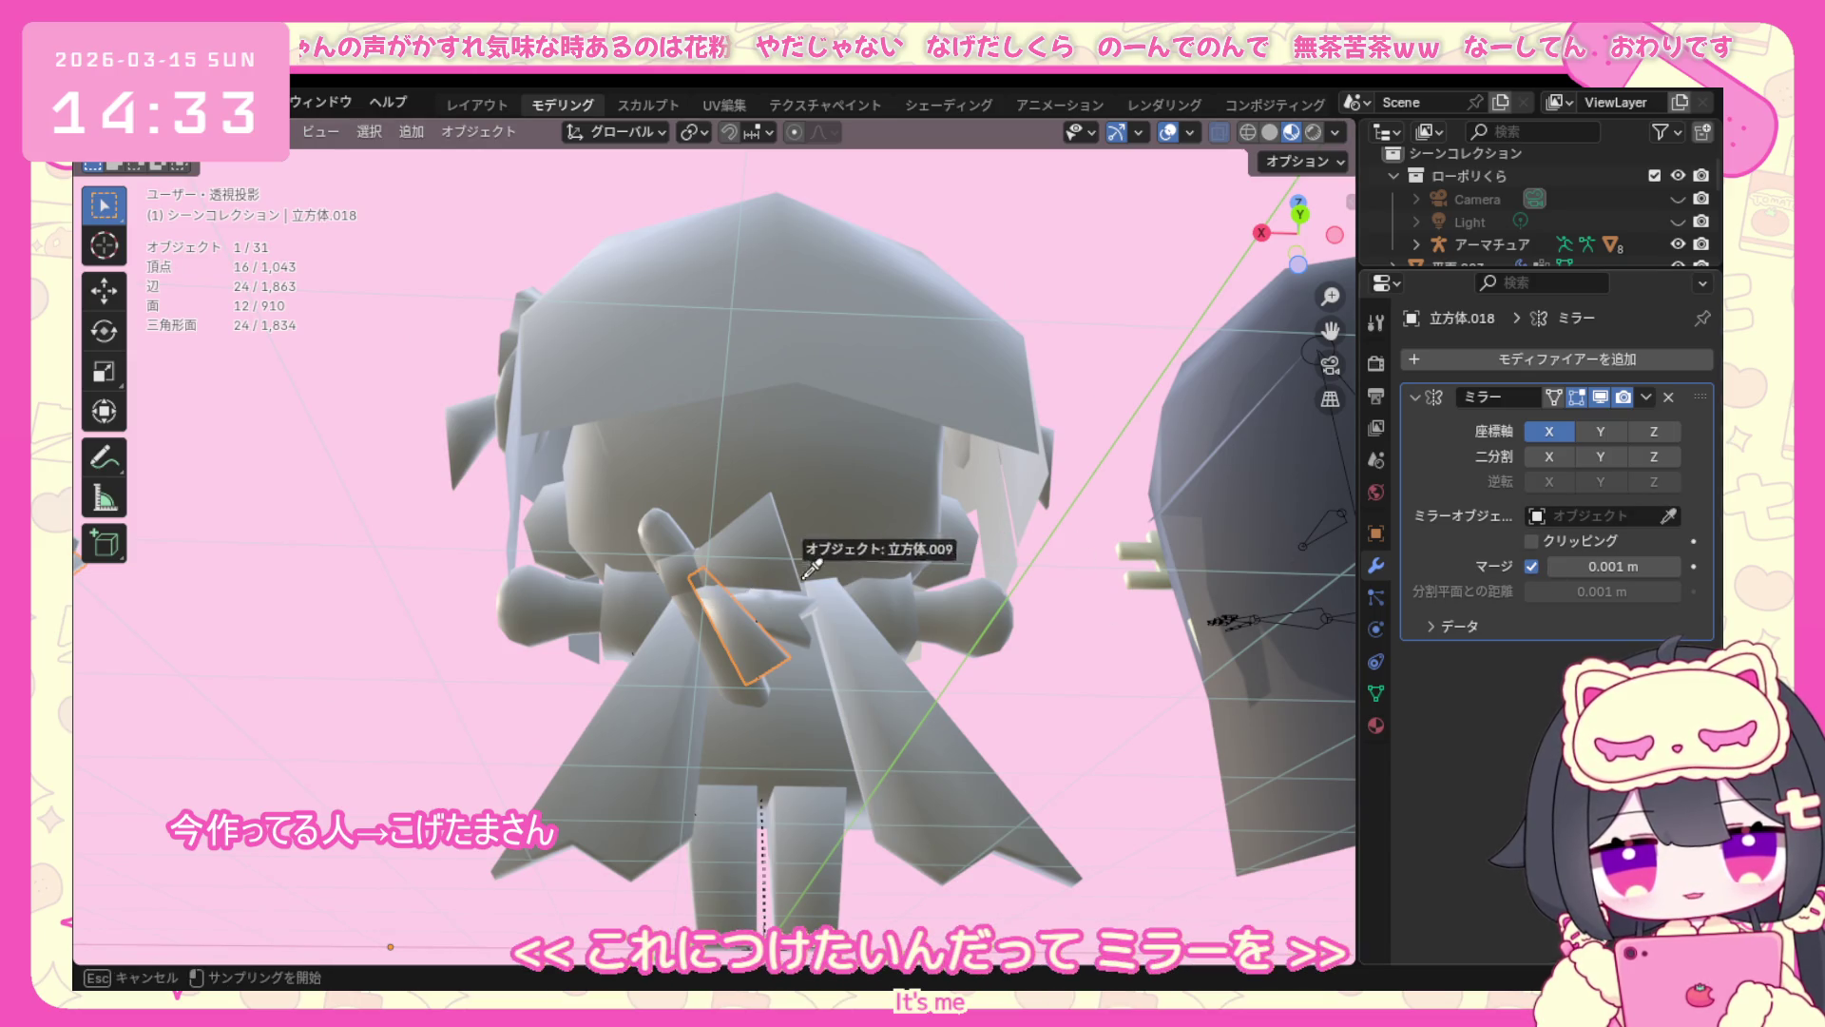
click(689, 555)
mouse_move(943, 585)
middle_down()
mouse_move(998, 631)
mouse_move(849, 670)
middle_up()
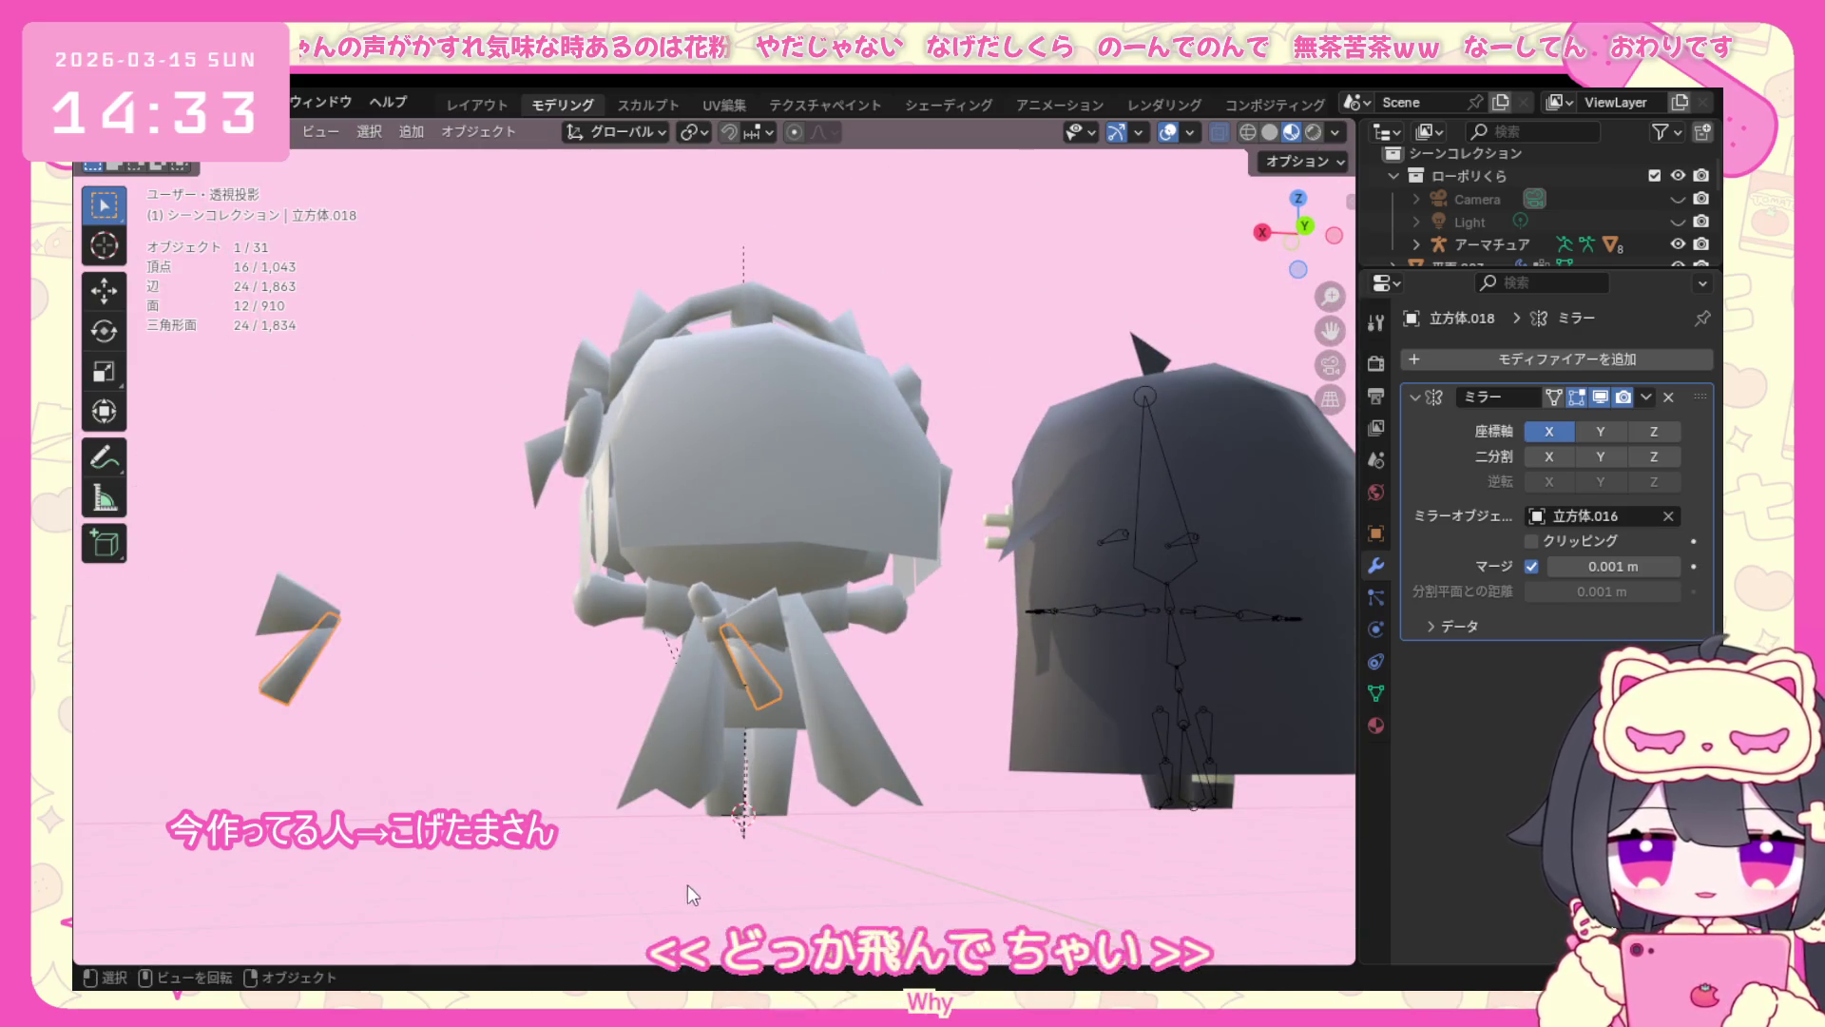
Select the three stray ribbon pieces and bring up their delete action.
click(767, 622)
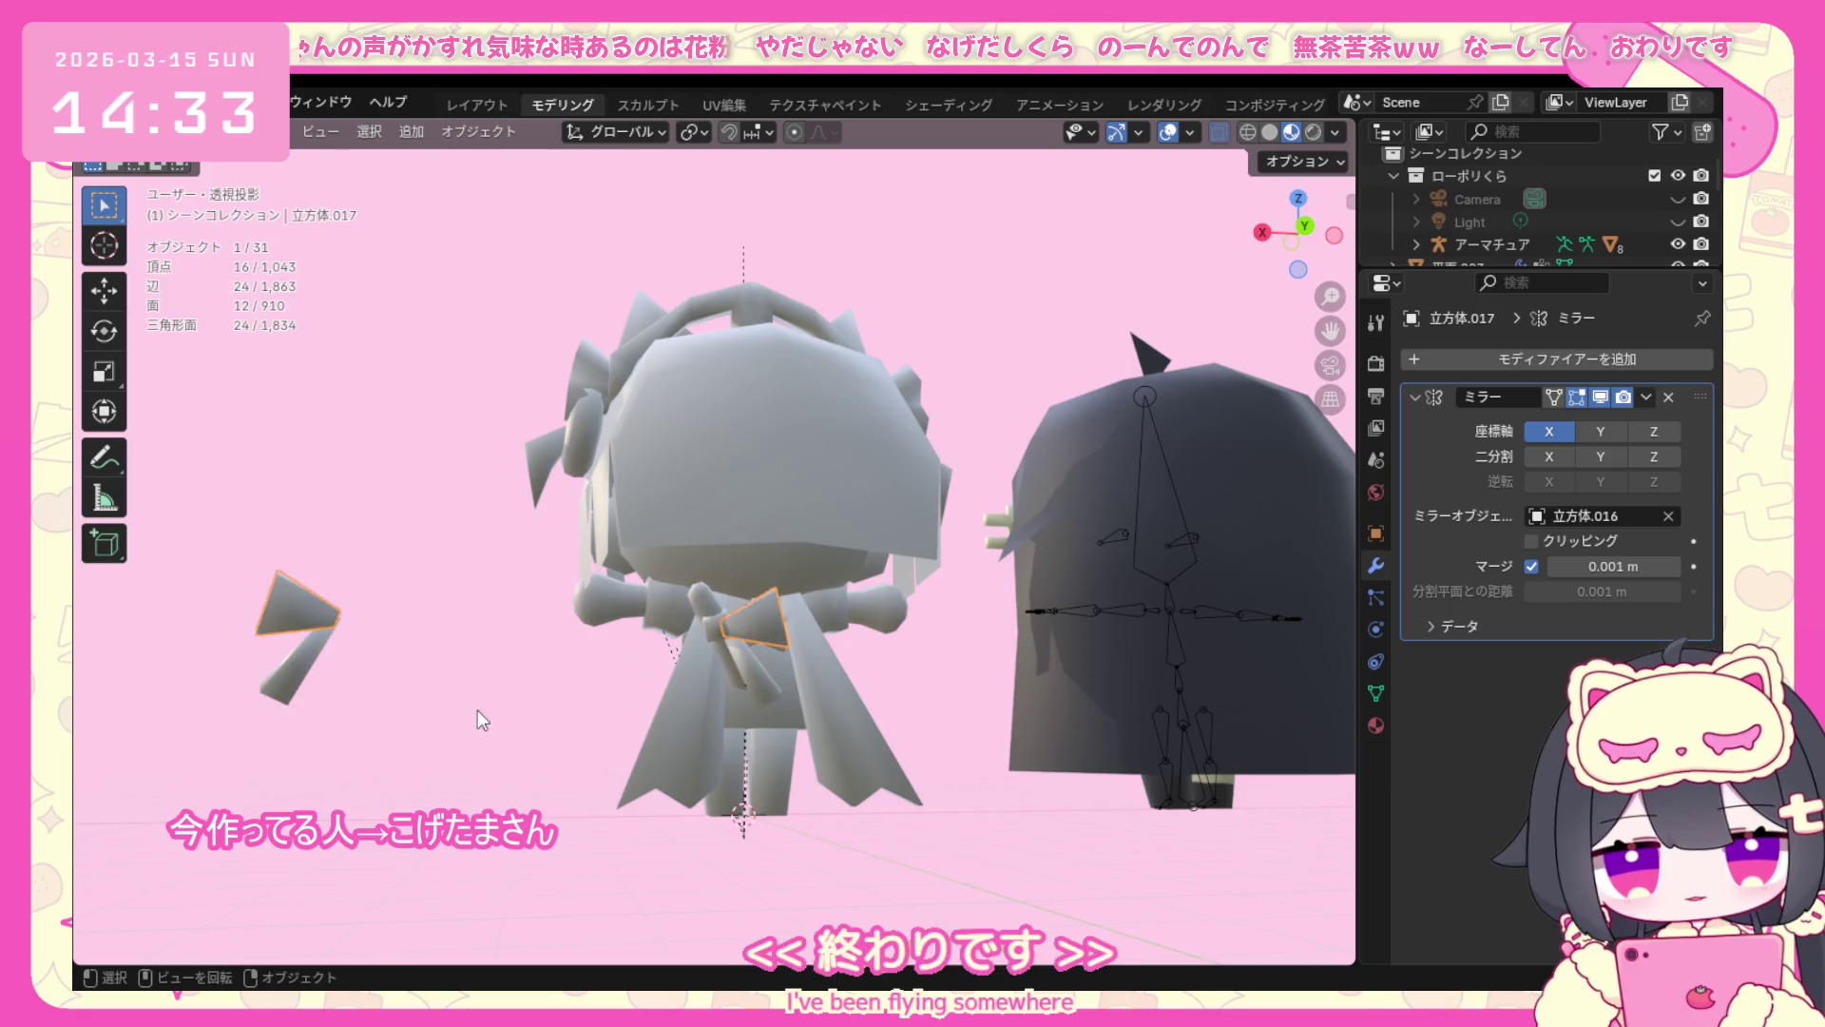
middle_drag(478, 709, 624, 717)
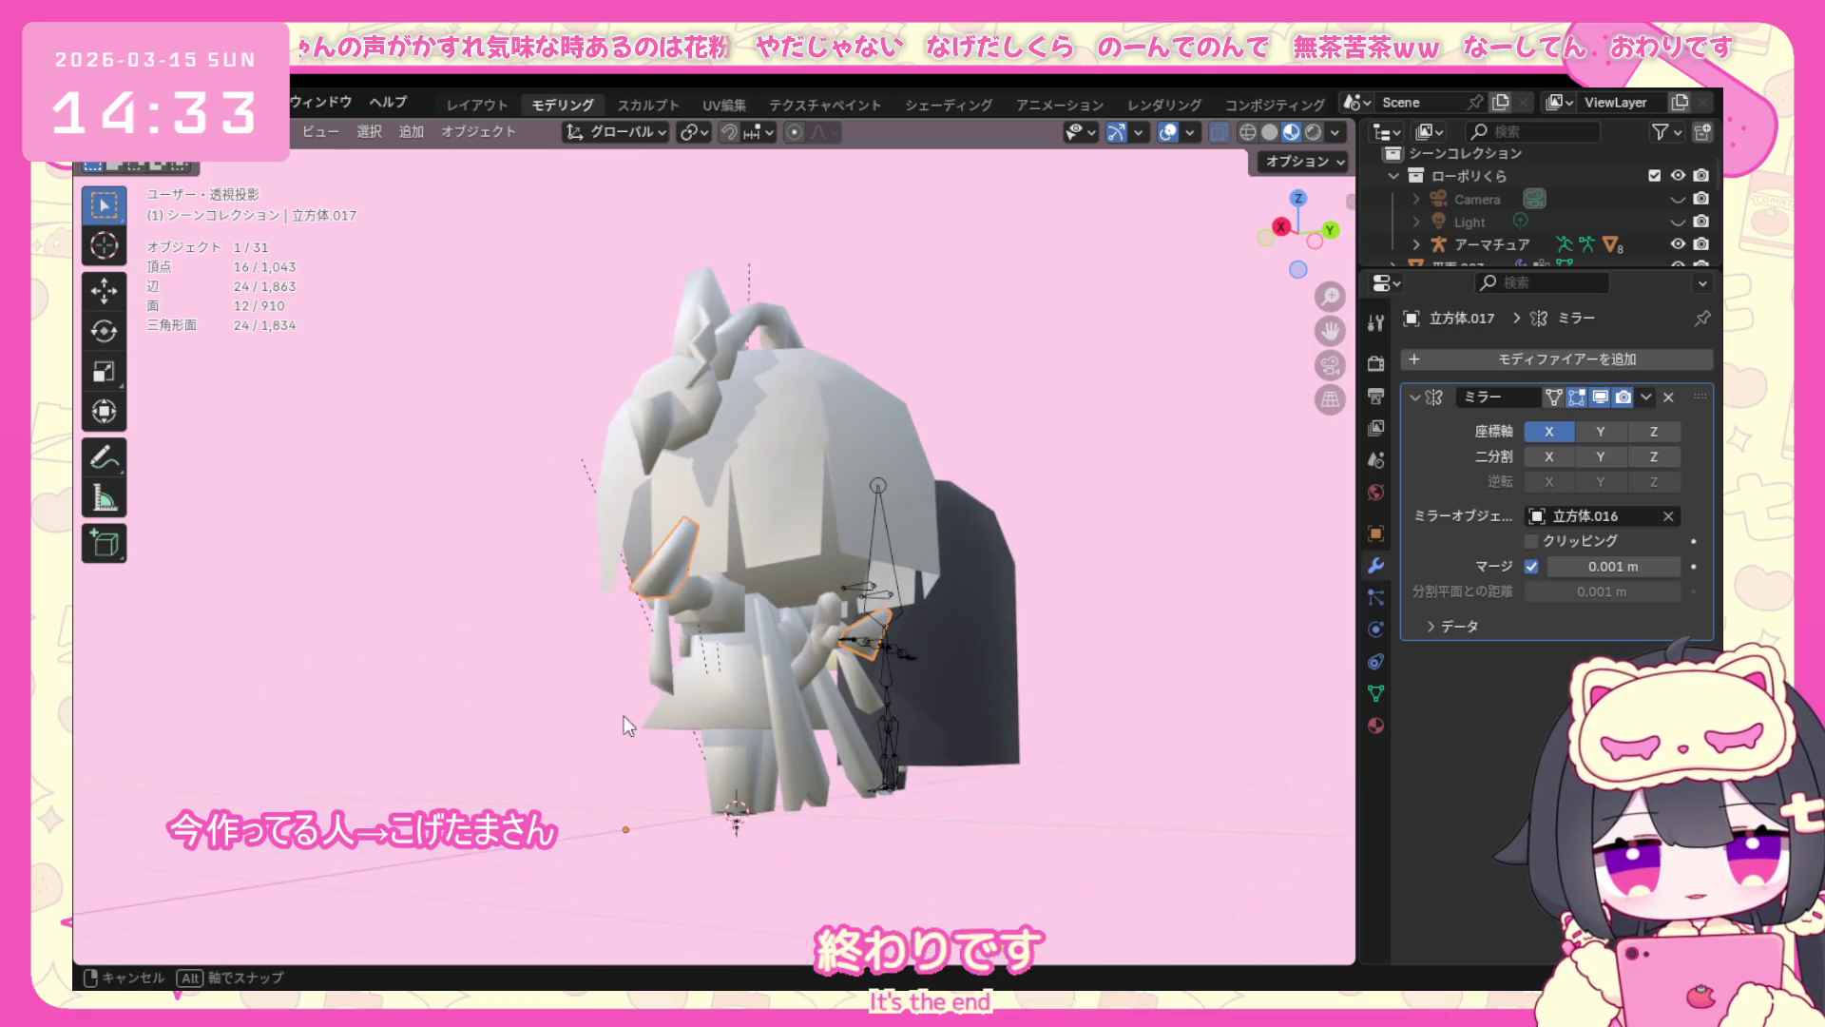
shift+click(845, 630)
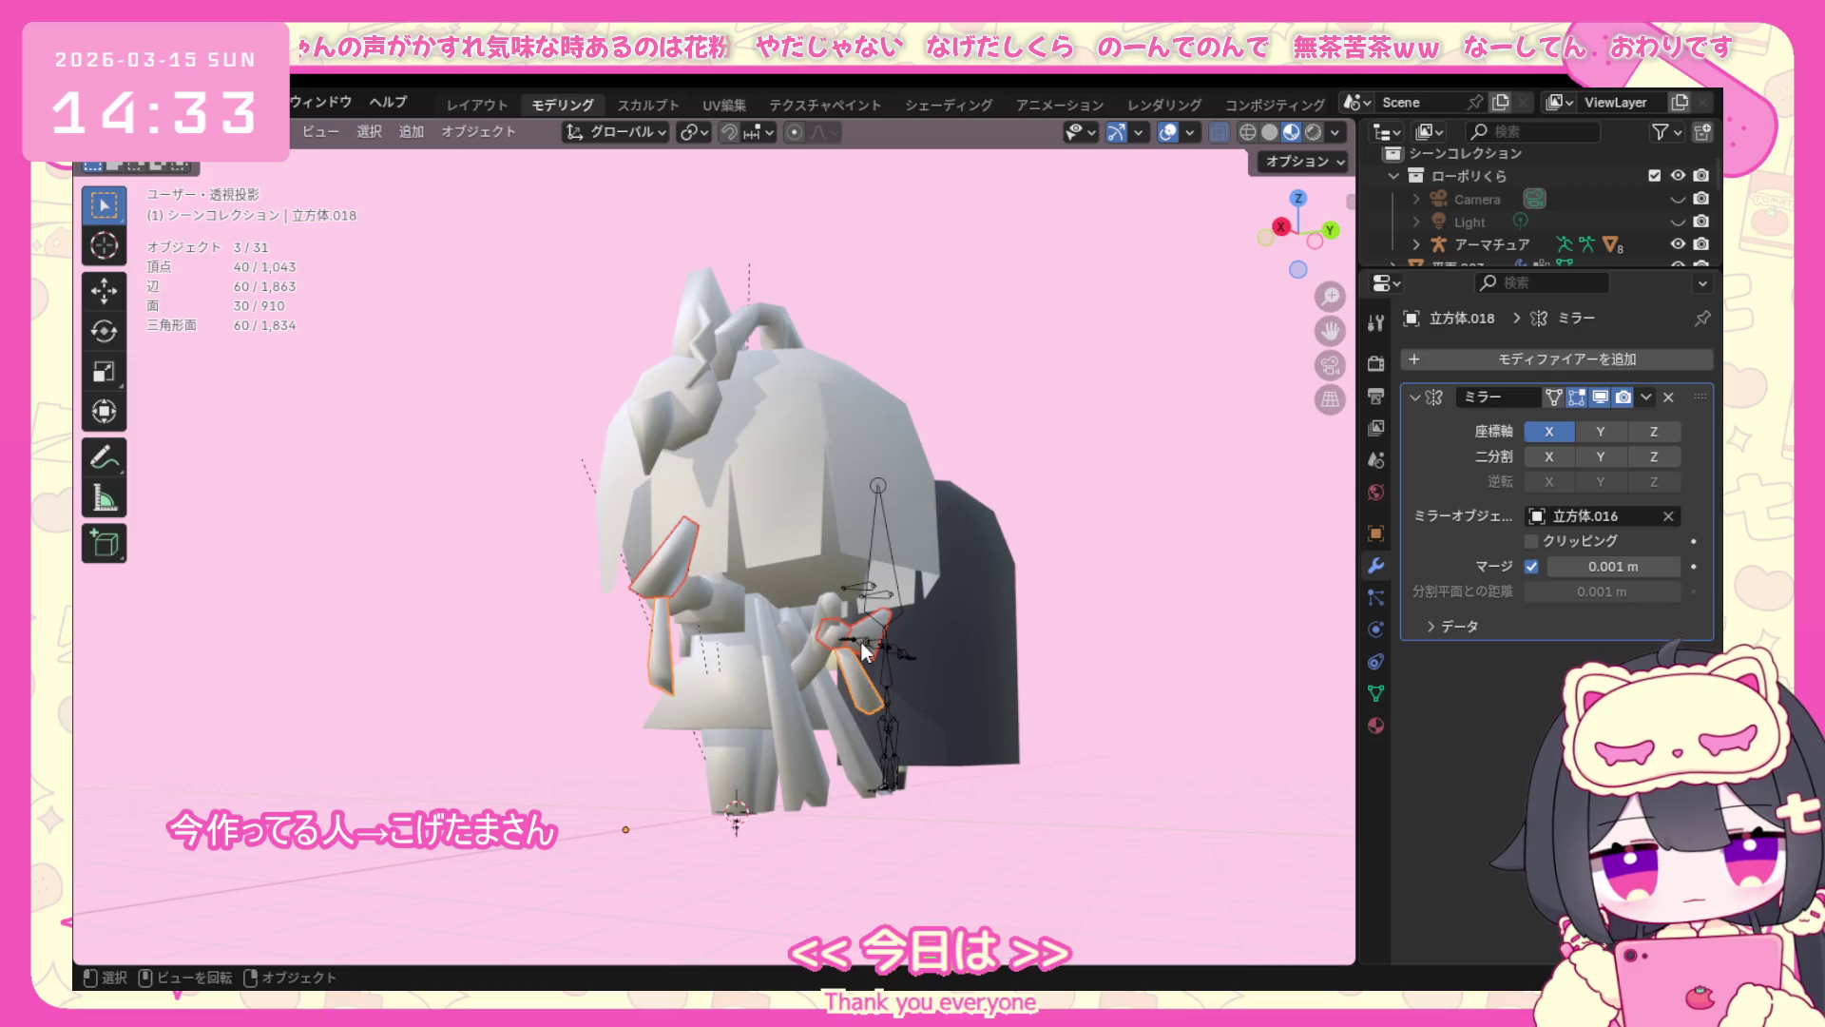
right_click(862, 645)
Delete the three stray pieces and inspect both characters from around.
click(760, 882)
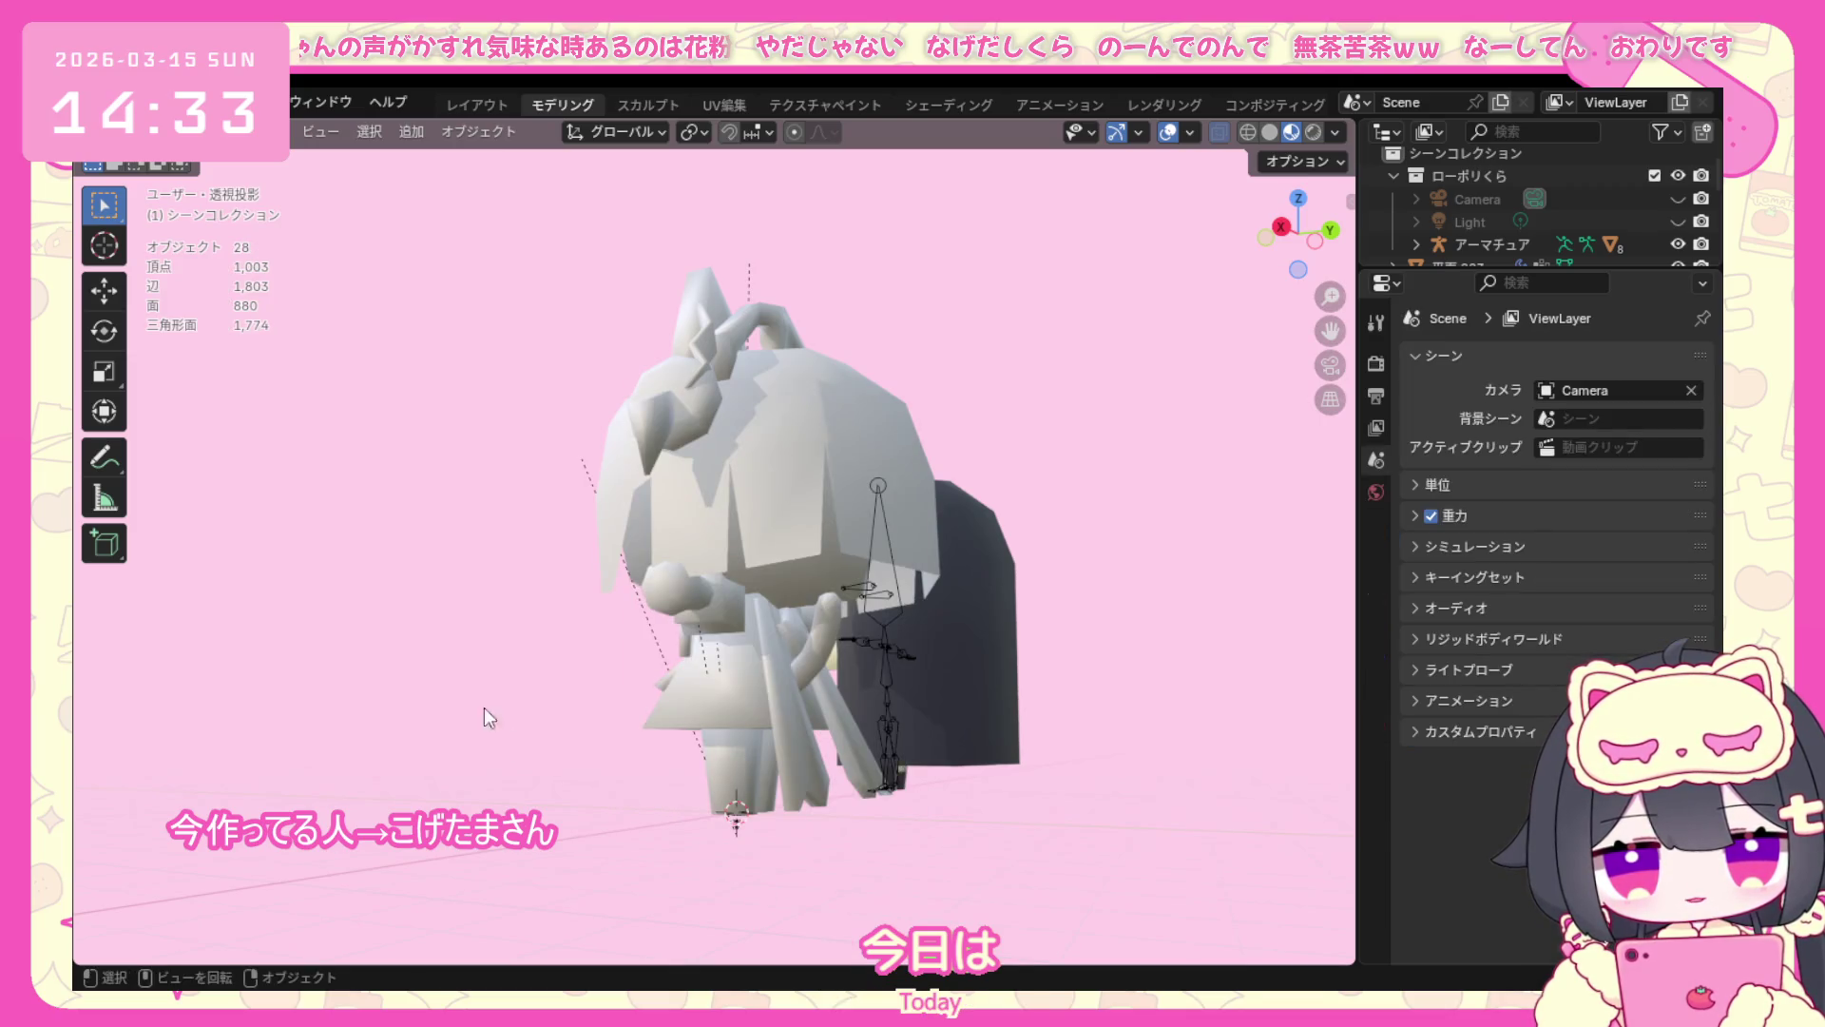
middle_drag(484, 707, 843, 720)
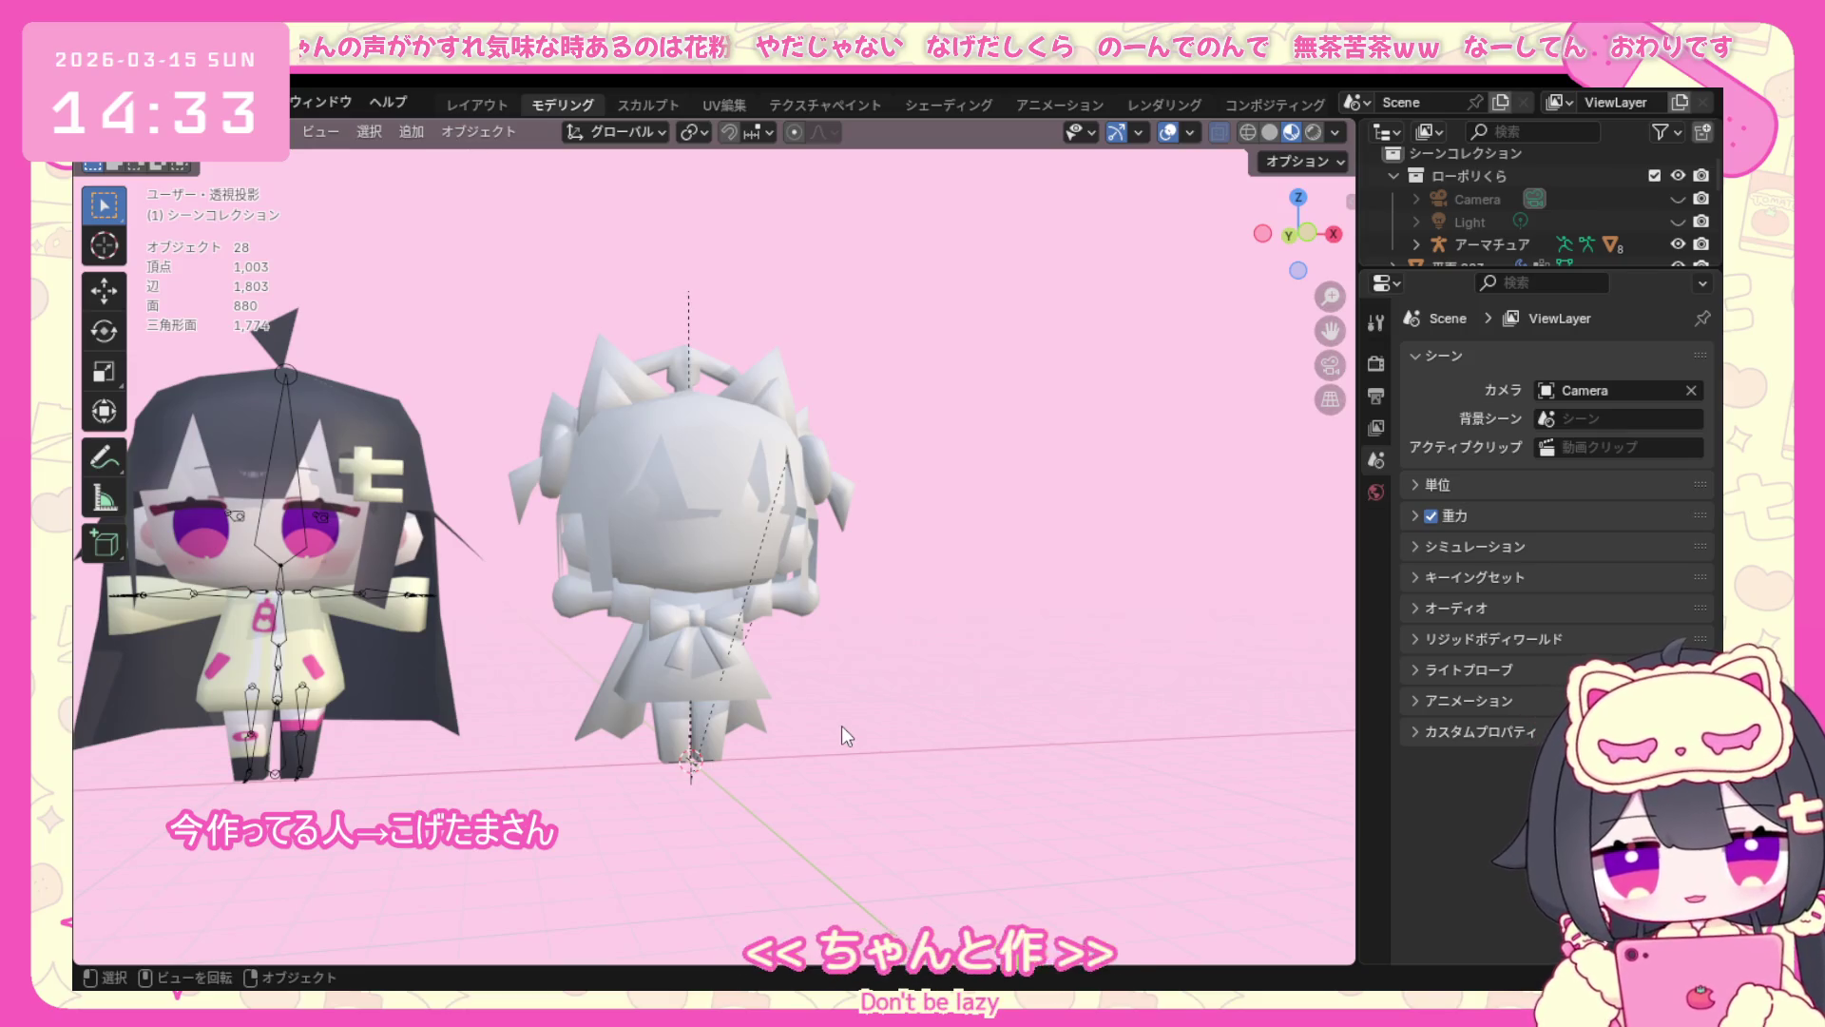
middle_drag(845, 709, 798, 718)
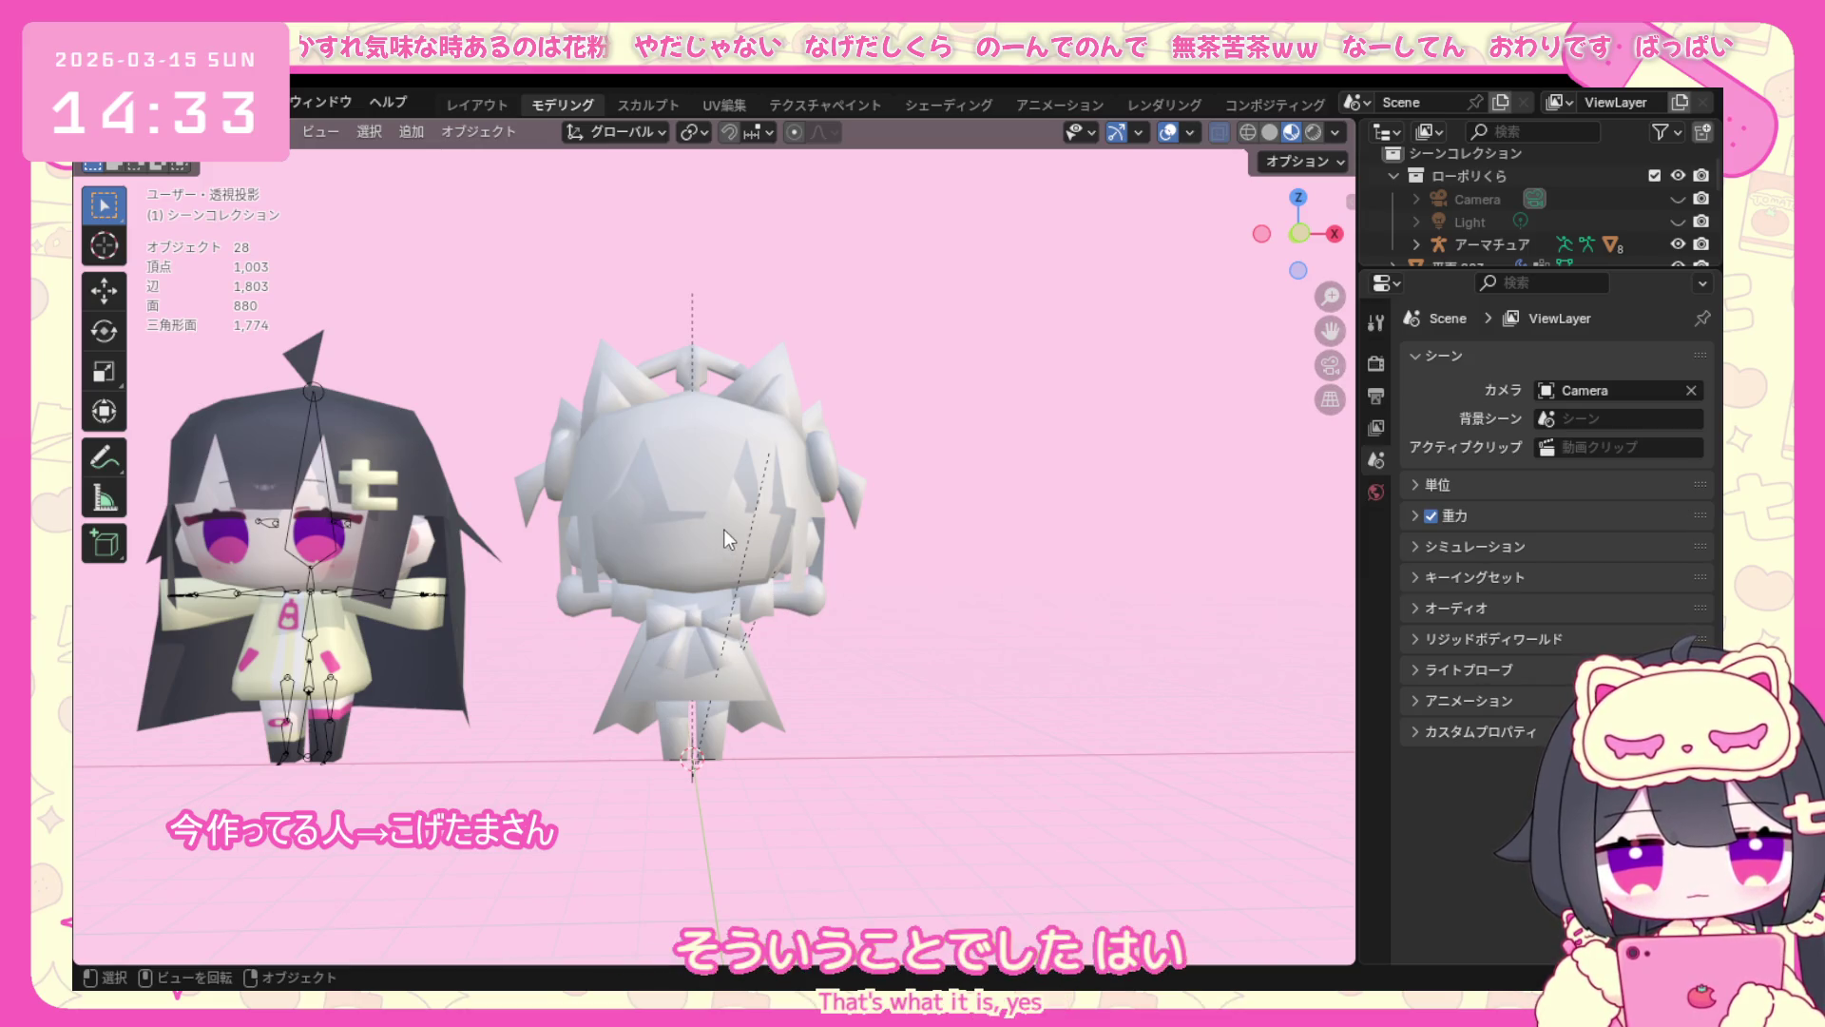
mouse_move(922, 536)
middle_down()
mouse_move(617, 527)
mouse_move(785, 523)
mouse_move(677, 671)
mouse_move(805, 622)
mouse_move(745, 678)
middle_up()
scroll(678, 670, up, 4)
scroll(745, 678, down, 3)
scroll(783, 638, down, 1)
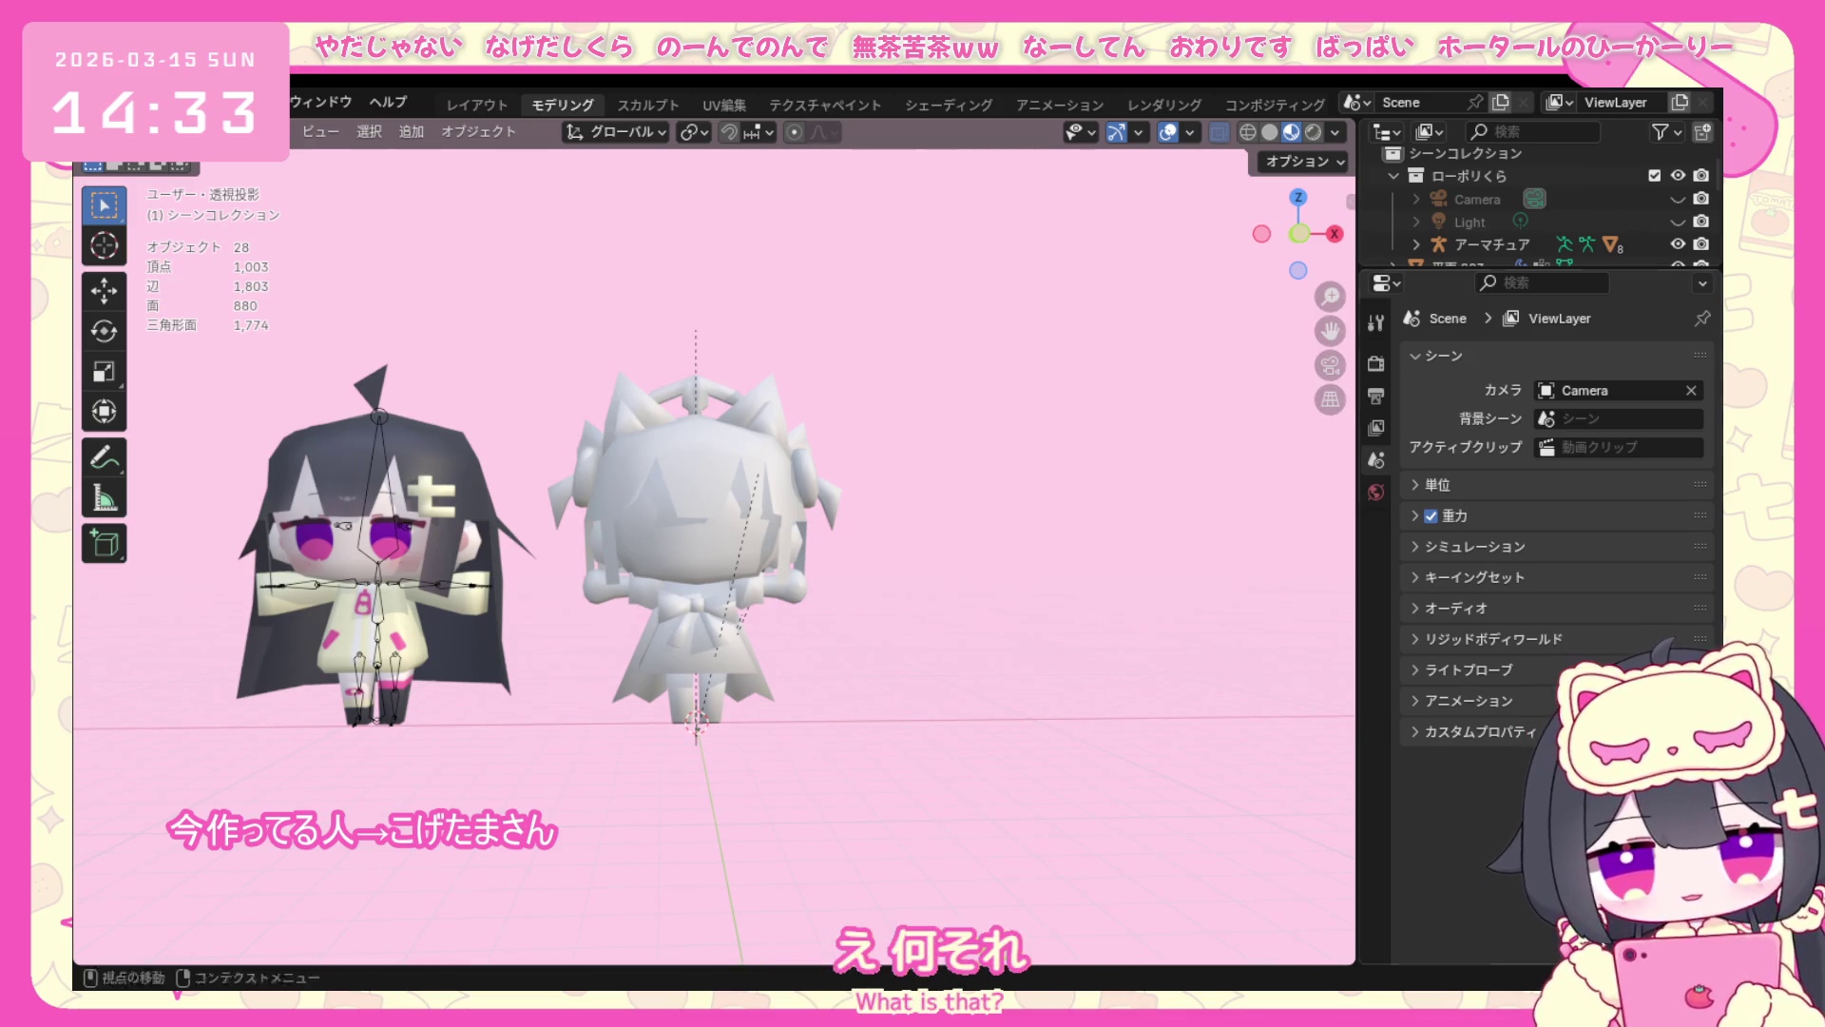
scroll(873, 596, up, 1)
scroll(872, 596, up, 3)
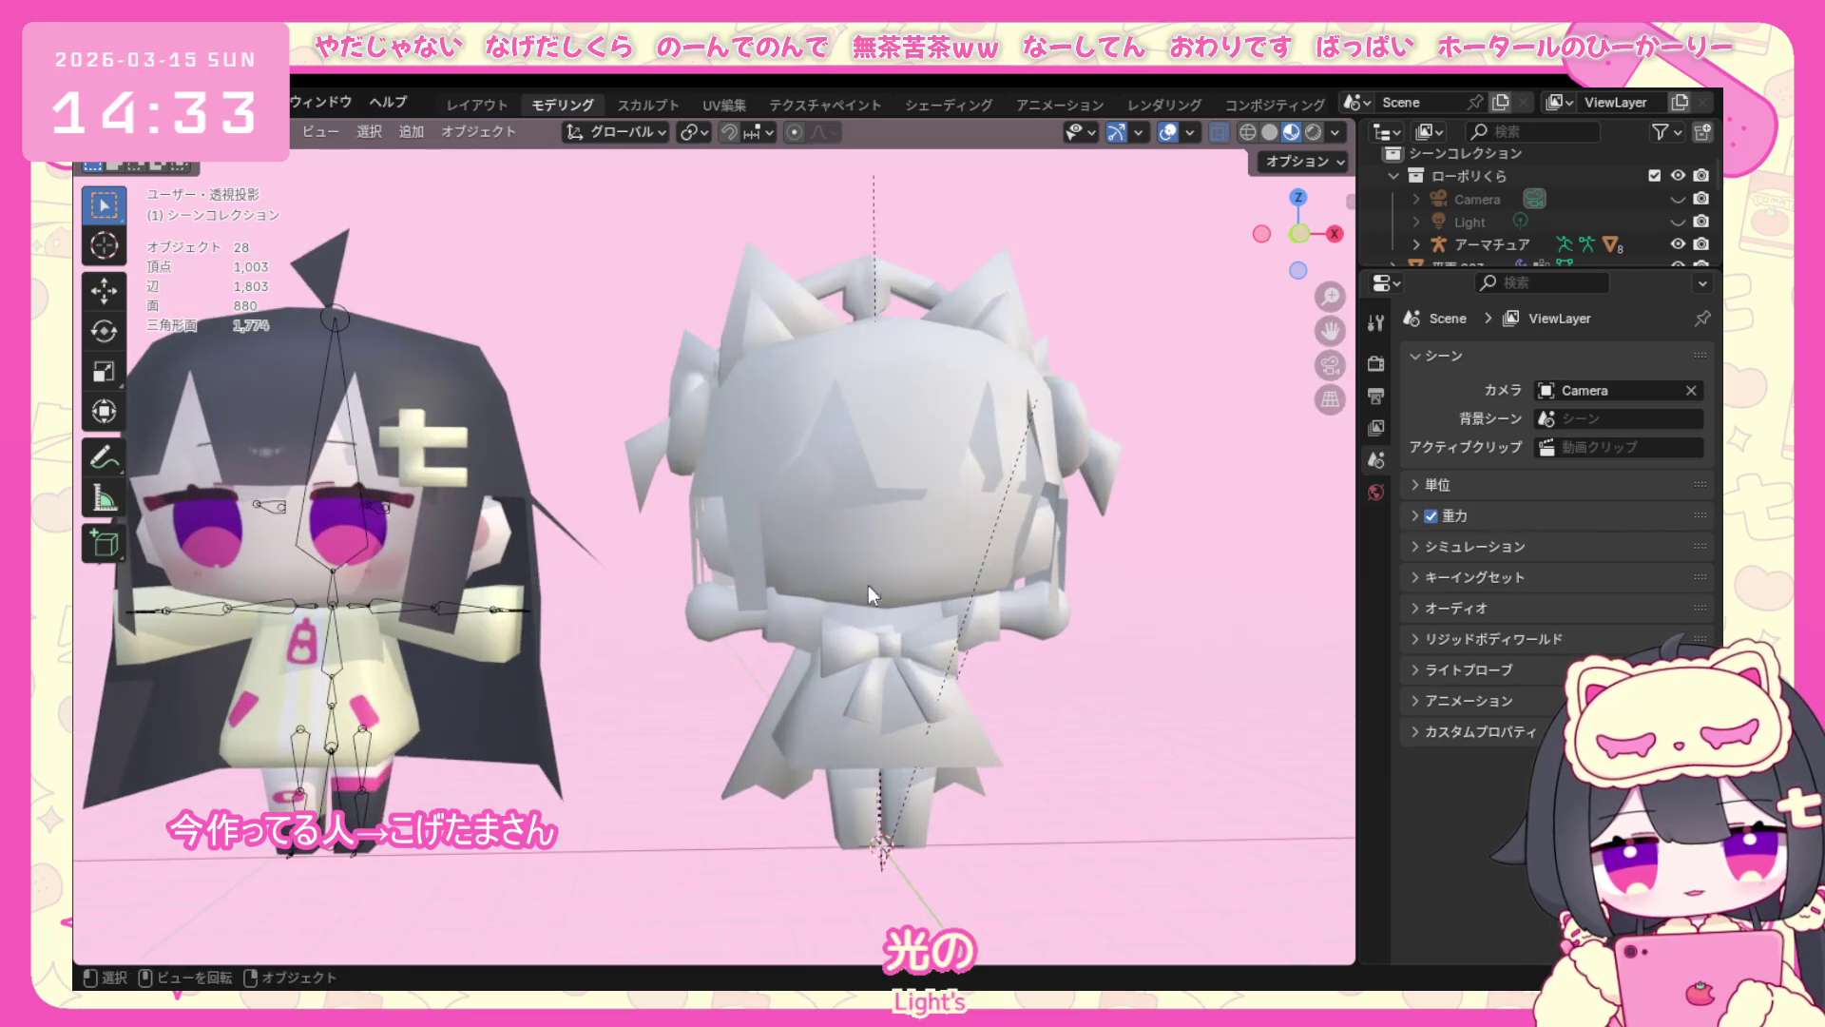
drag(1329, 330, 1269, 332)
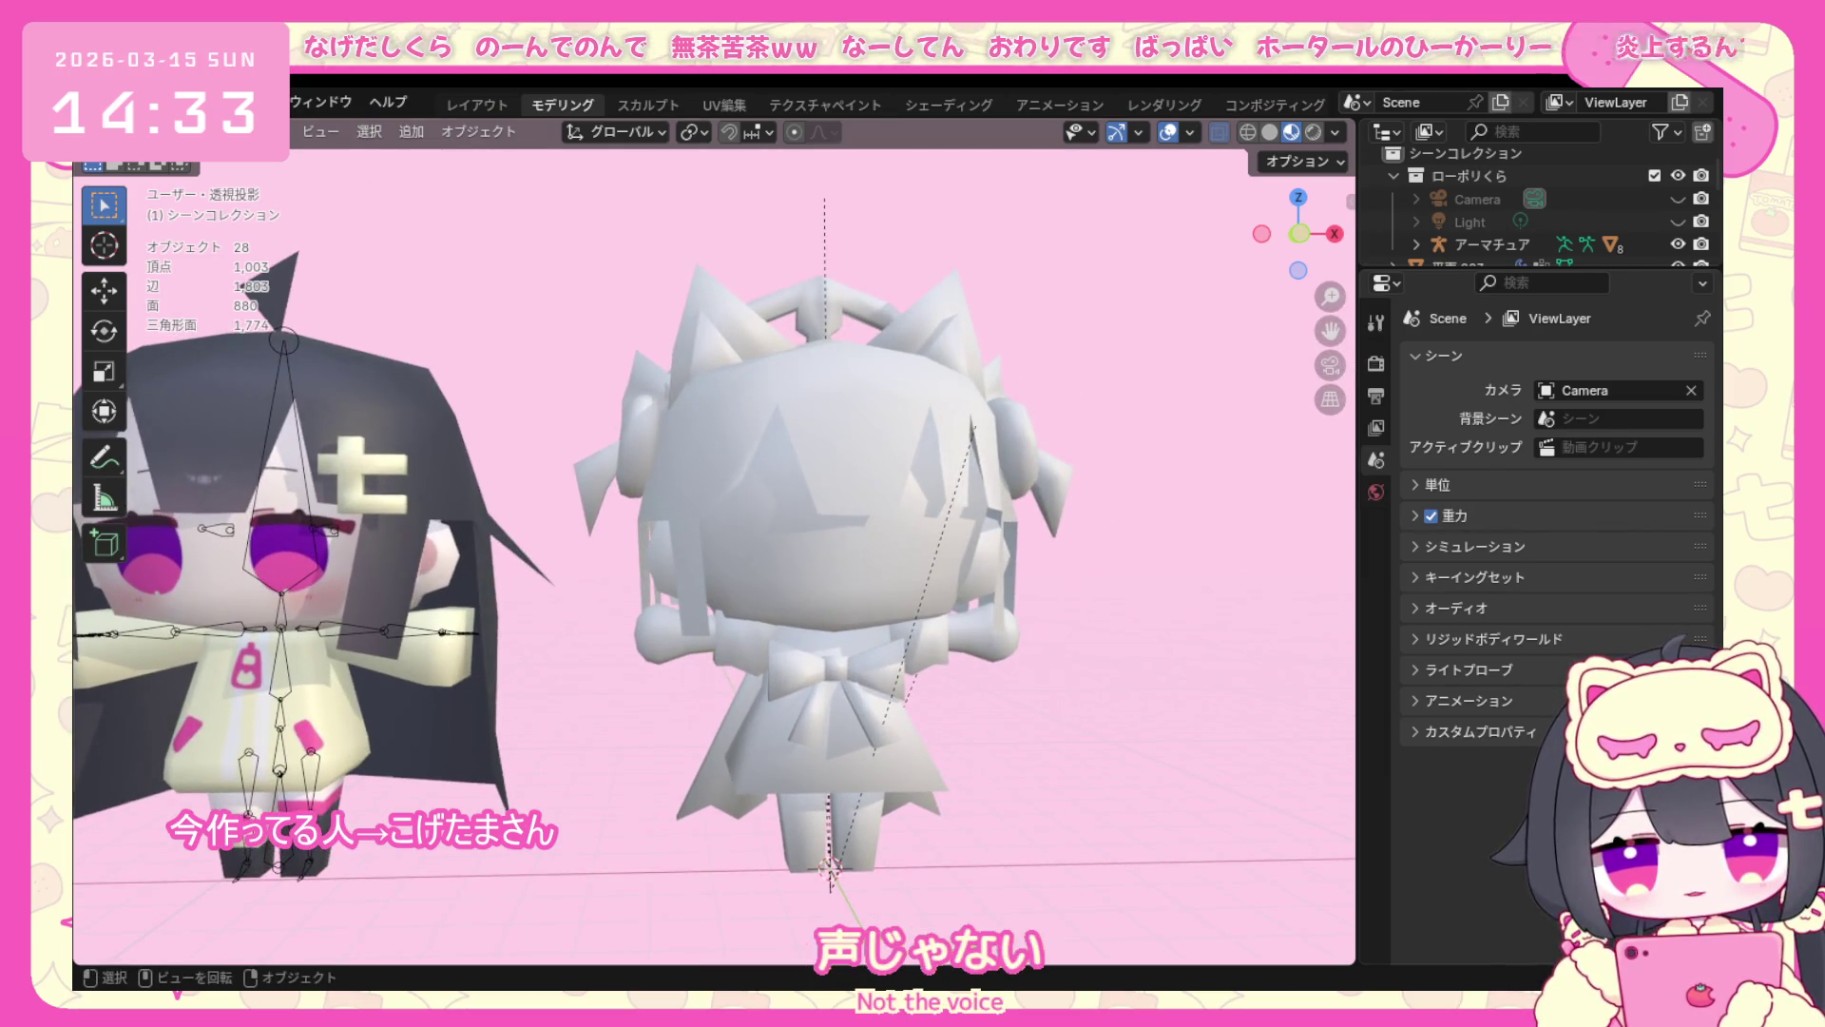
Save the こげたまさん.blend file and bring up the recent files list.
click(136, 102)
click(182, 250)
click(136, 101)
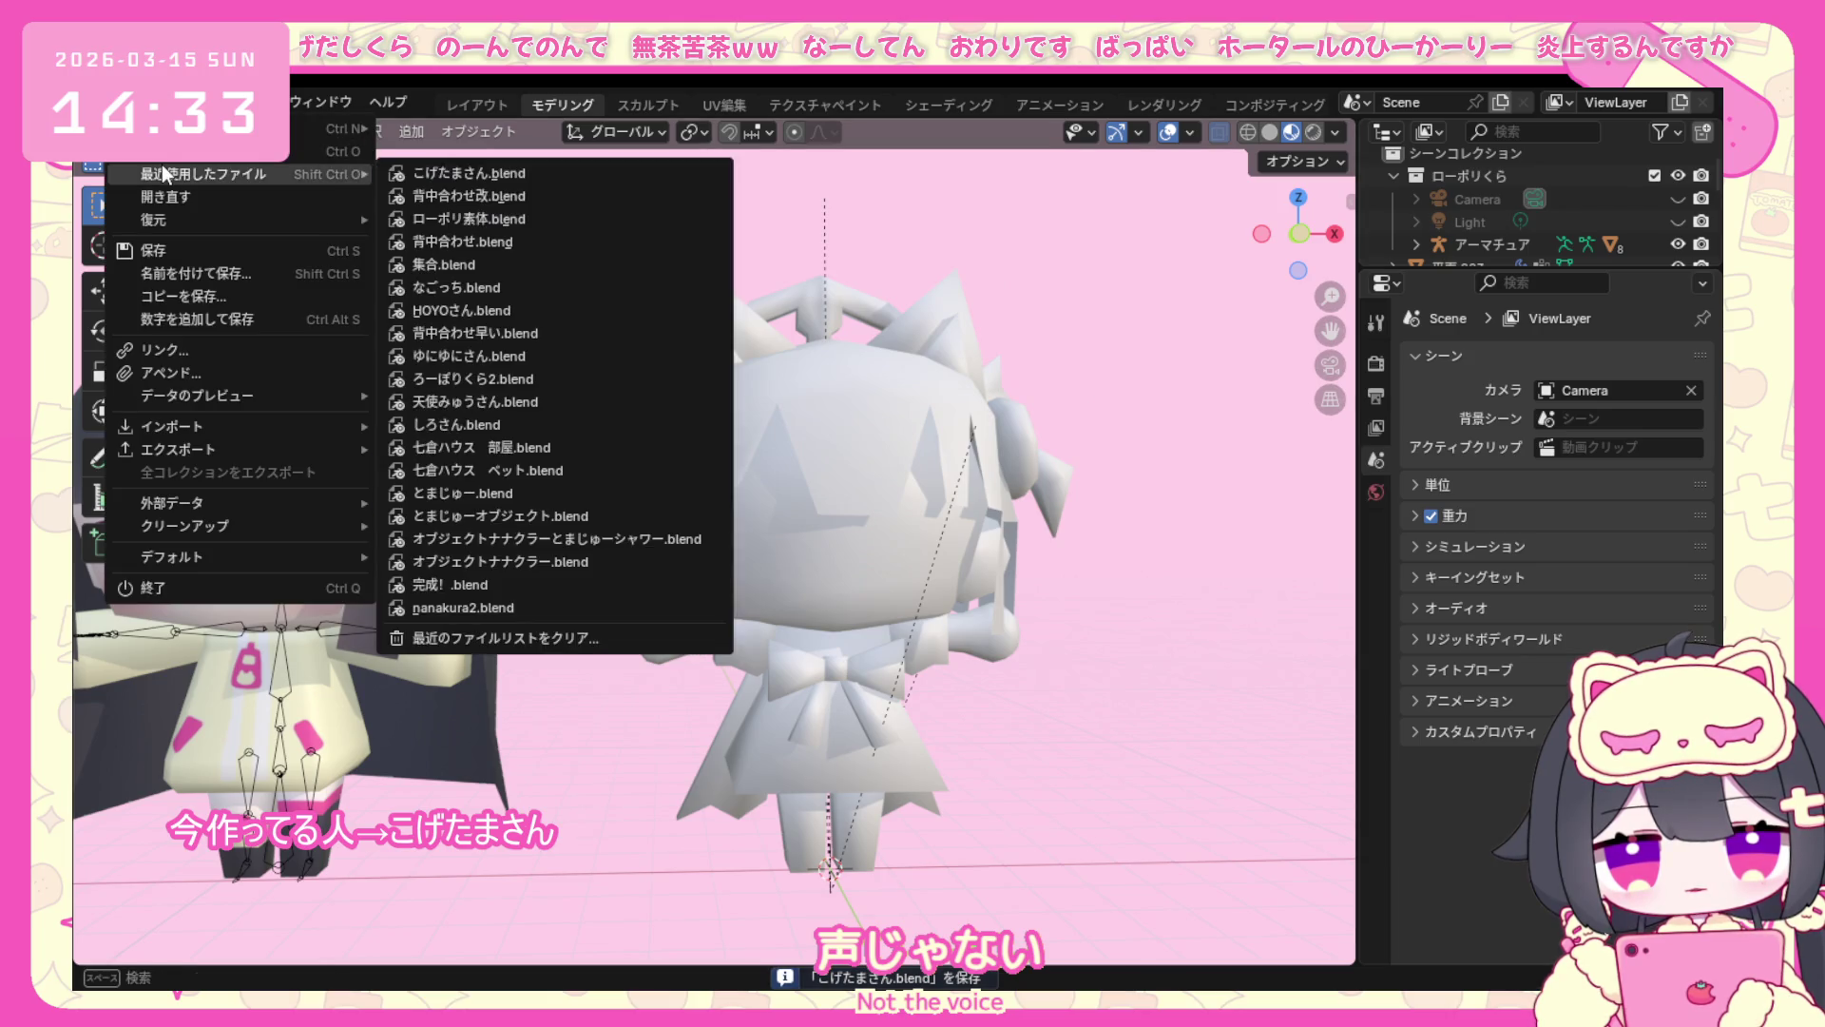
With the chibi group file open, turn the viewport to face the characters.
key(Escape)
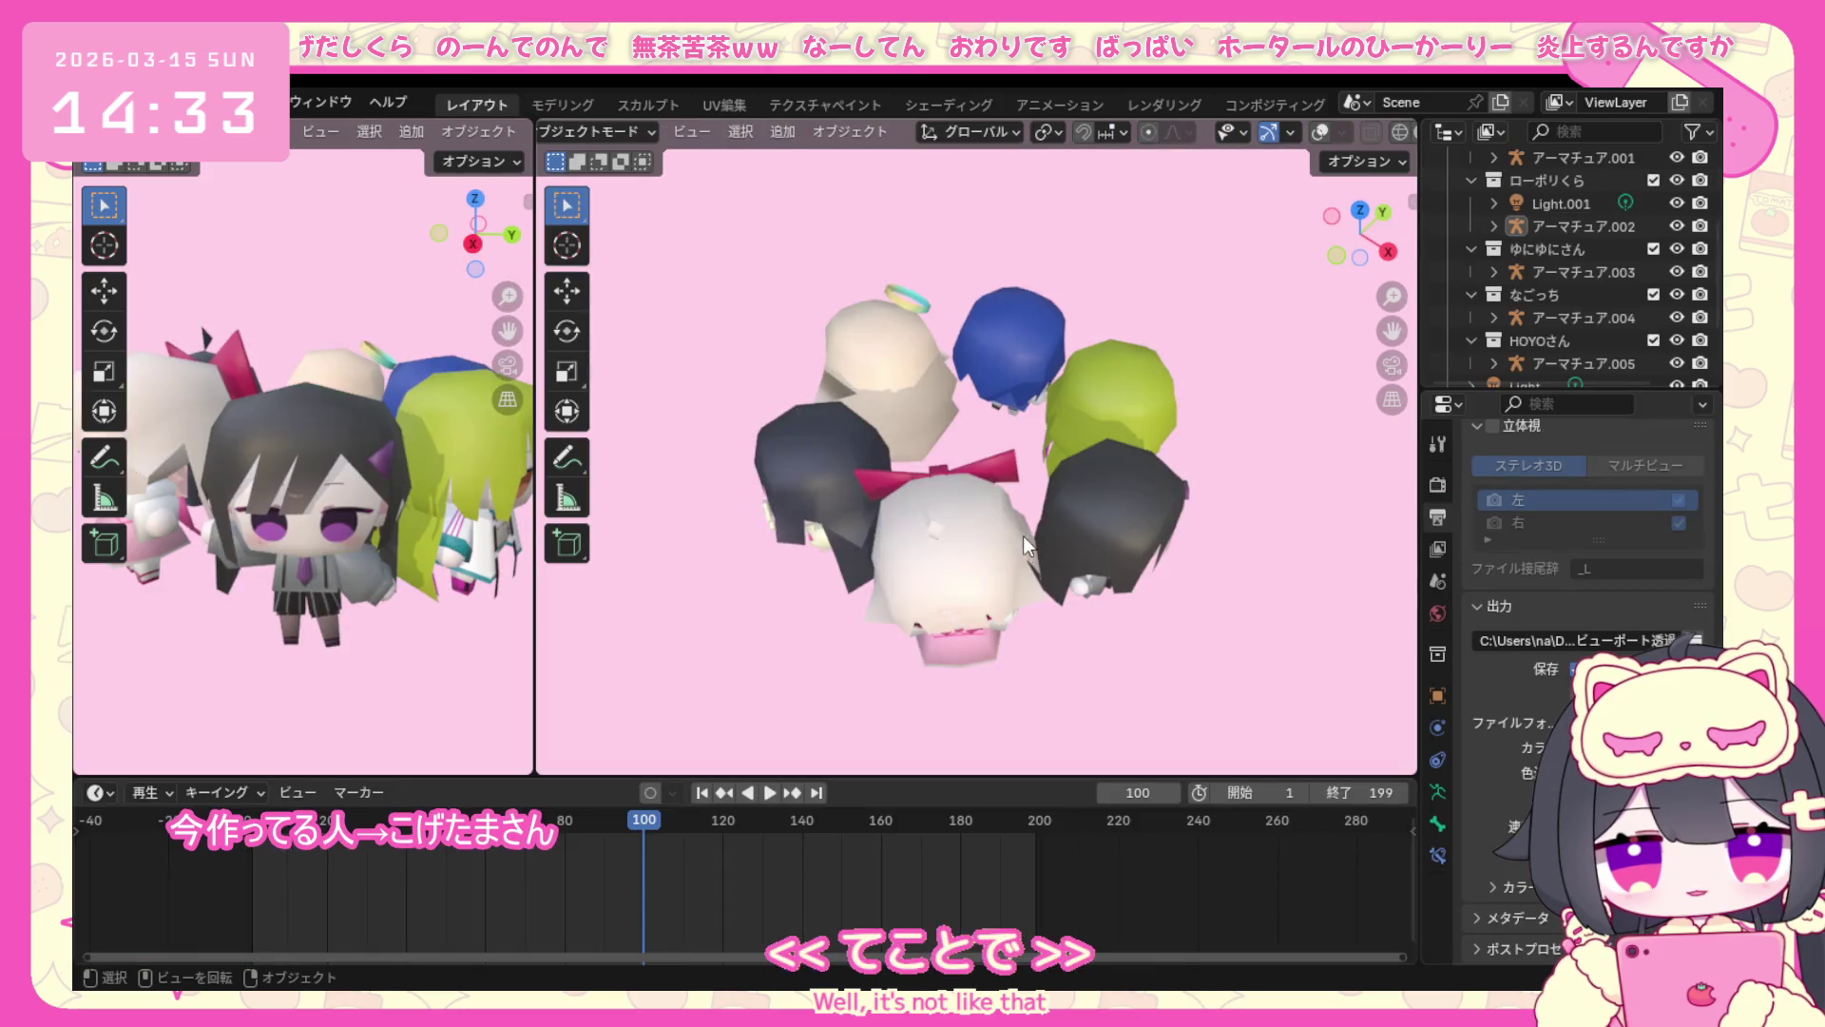
mouse_move(1023, 535)
middle_down()
mouse_move(844, 434)
mouse_move(1030, 507)
middle_up()
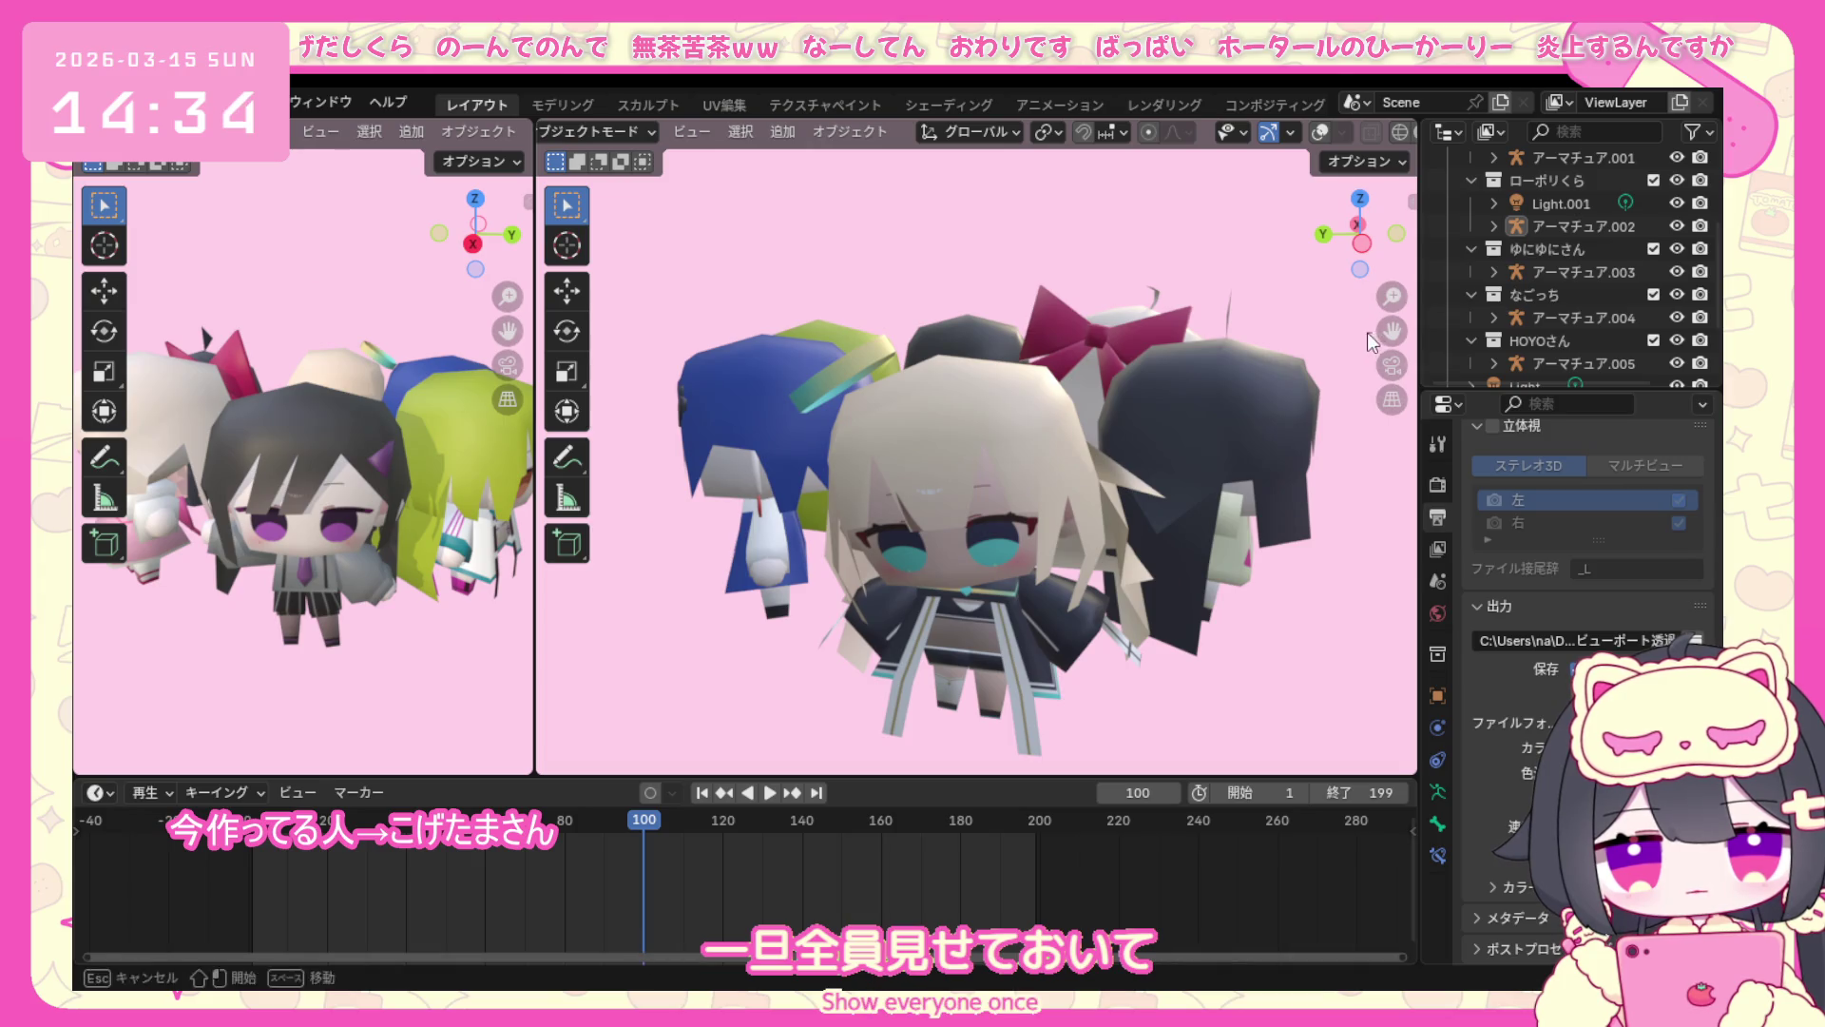
scroll(1366, 332, up, 2)
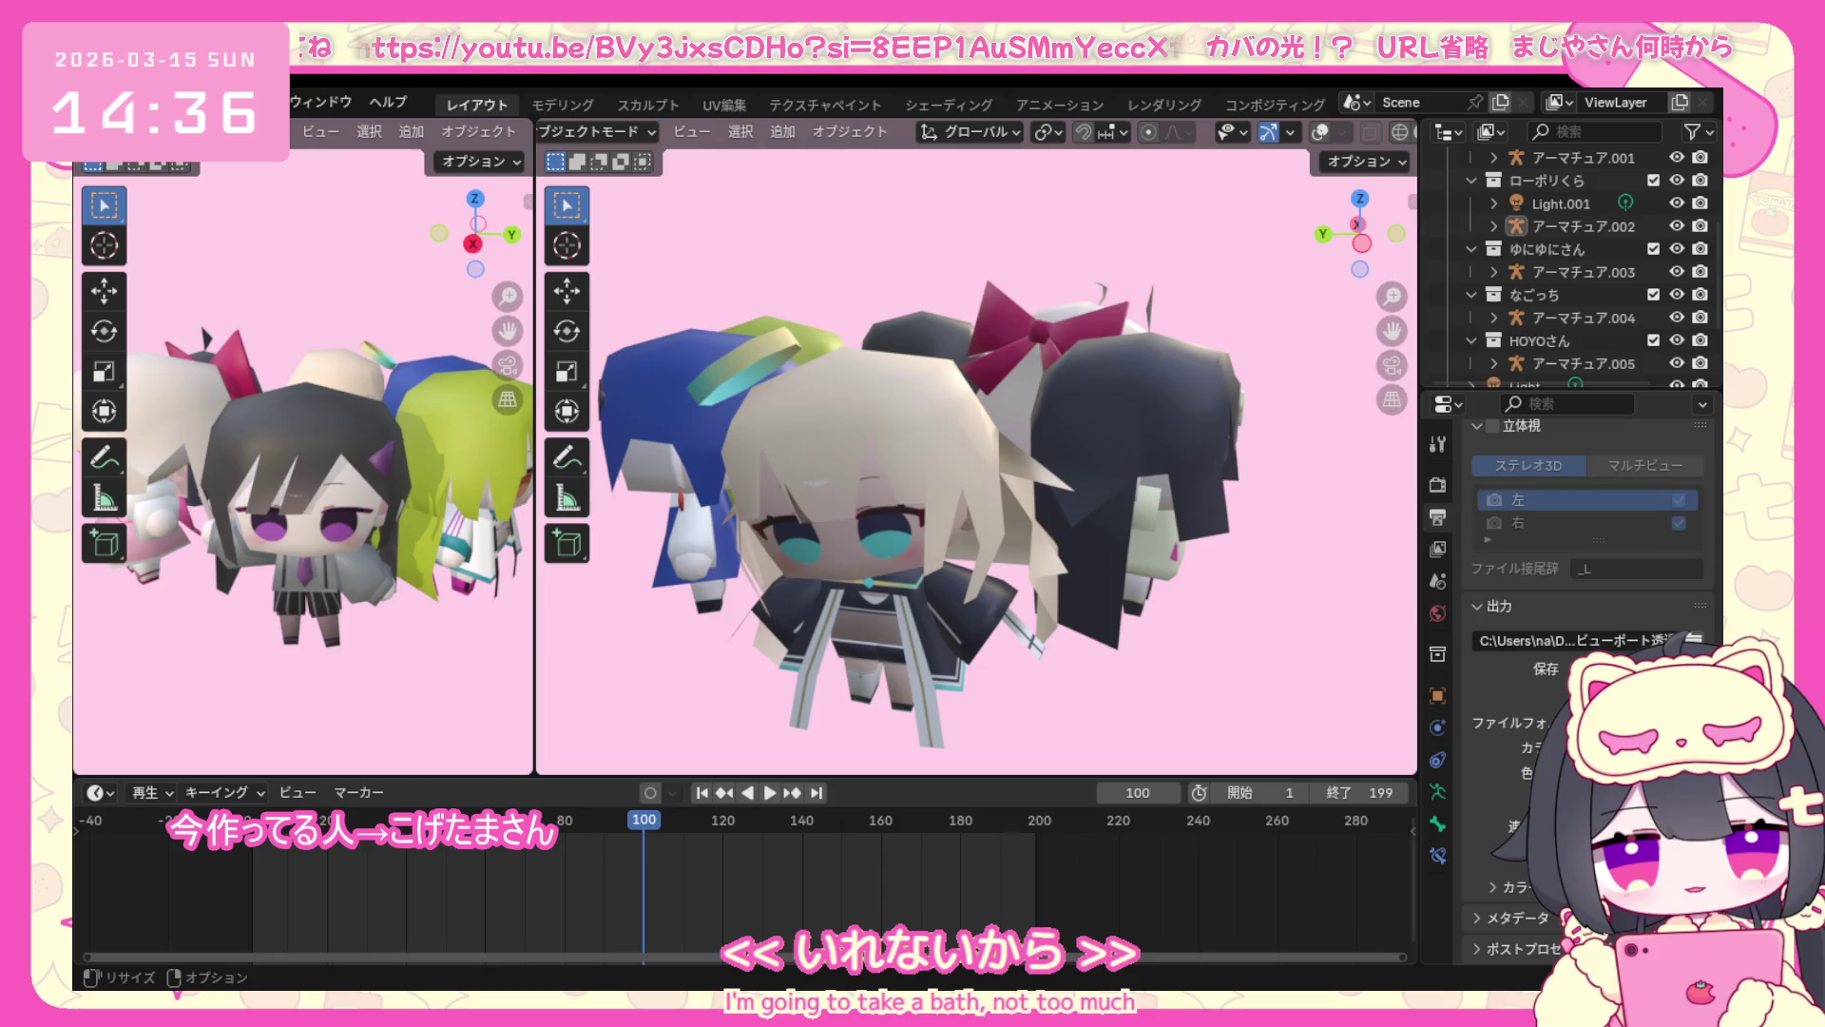
Narrow the left viewport, orbit the group, then frame the turning characters through the scene camera during playback.
middle_drag(1103, 529, 808, 504)
drag(532, 518, 233, 517)
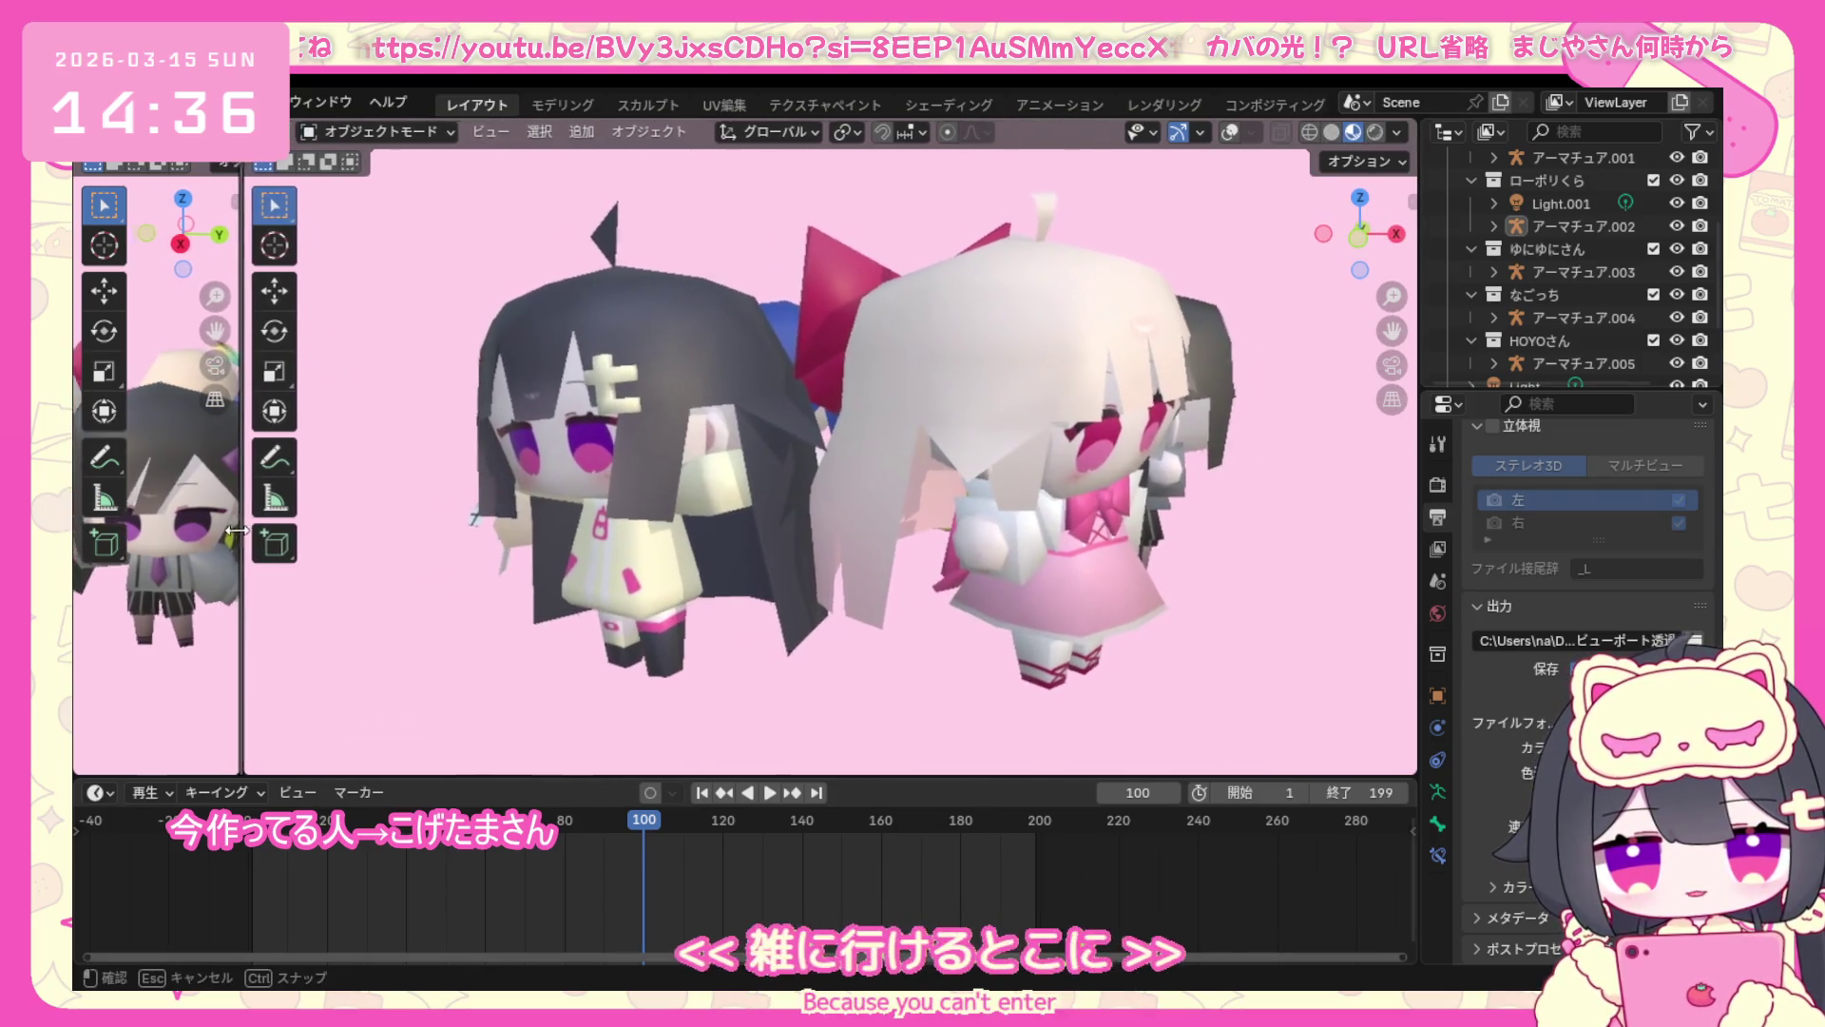
scroll(1232, 421, down, 3)
middle_drag(1233, 421, 880, 645)
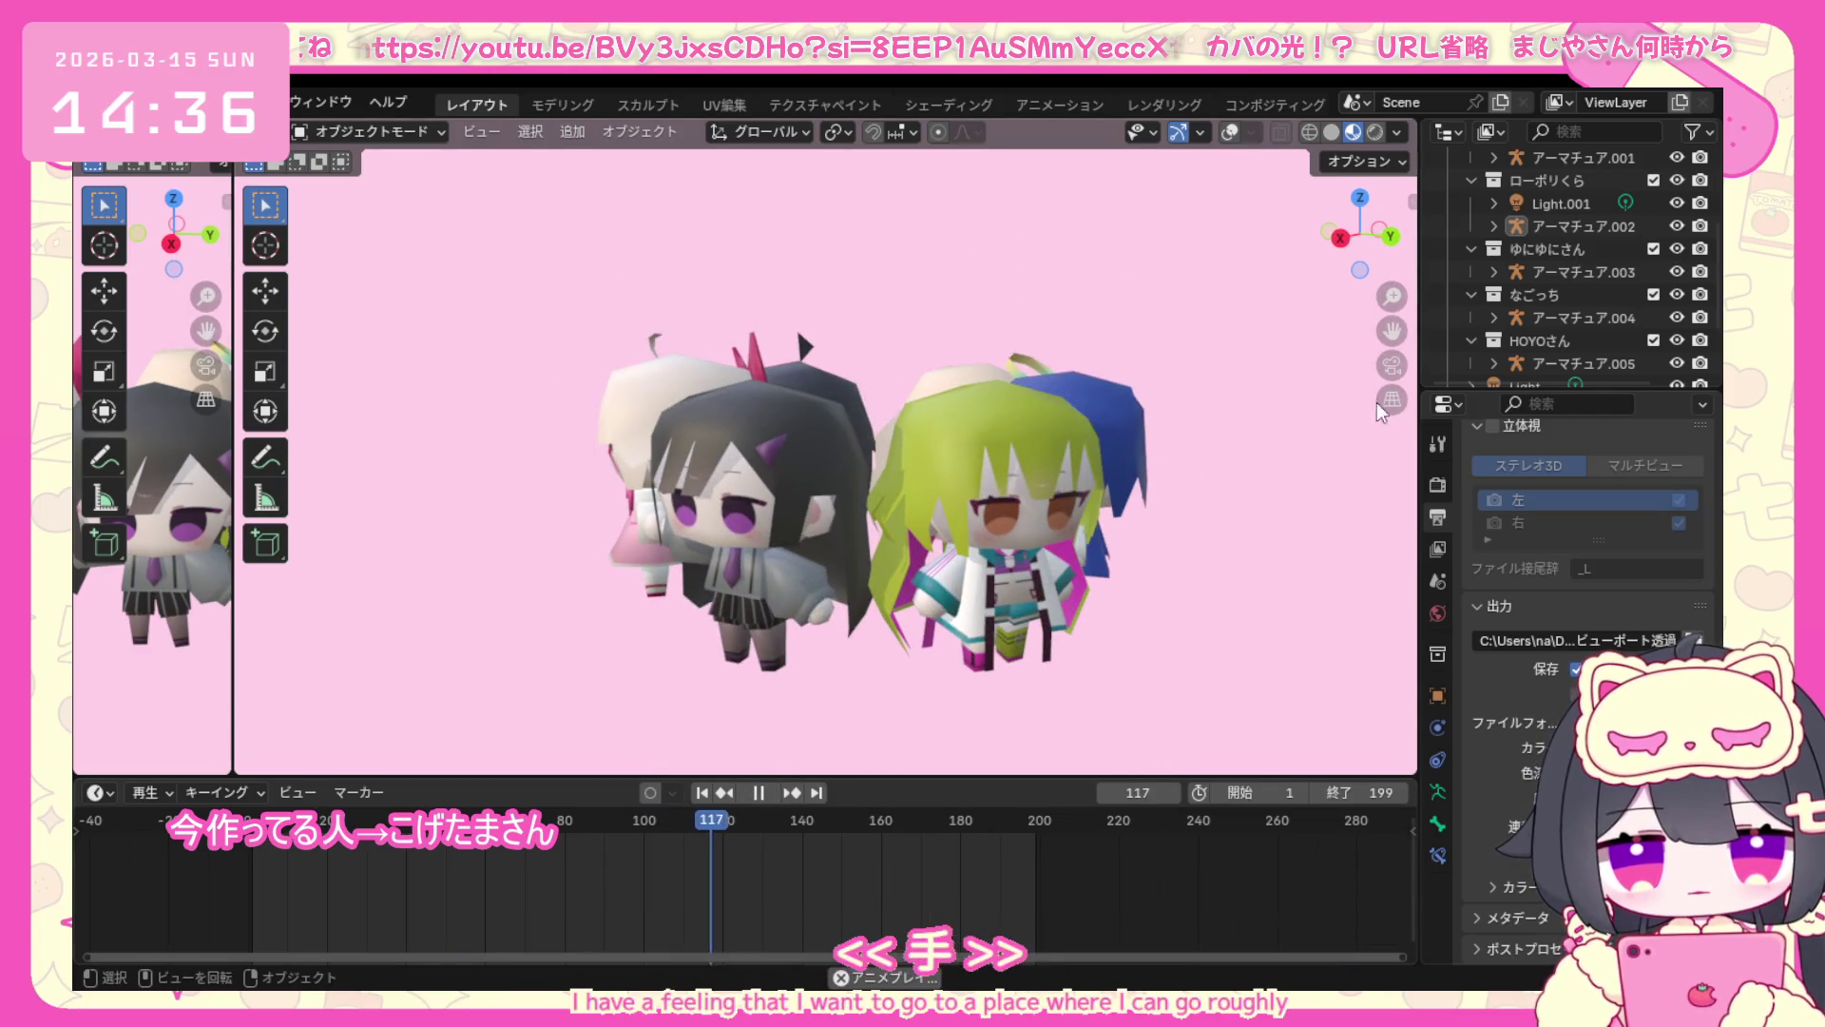
click(1394, 366)
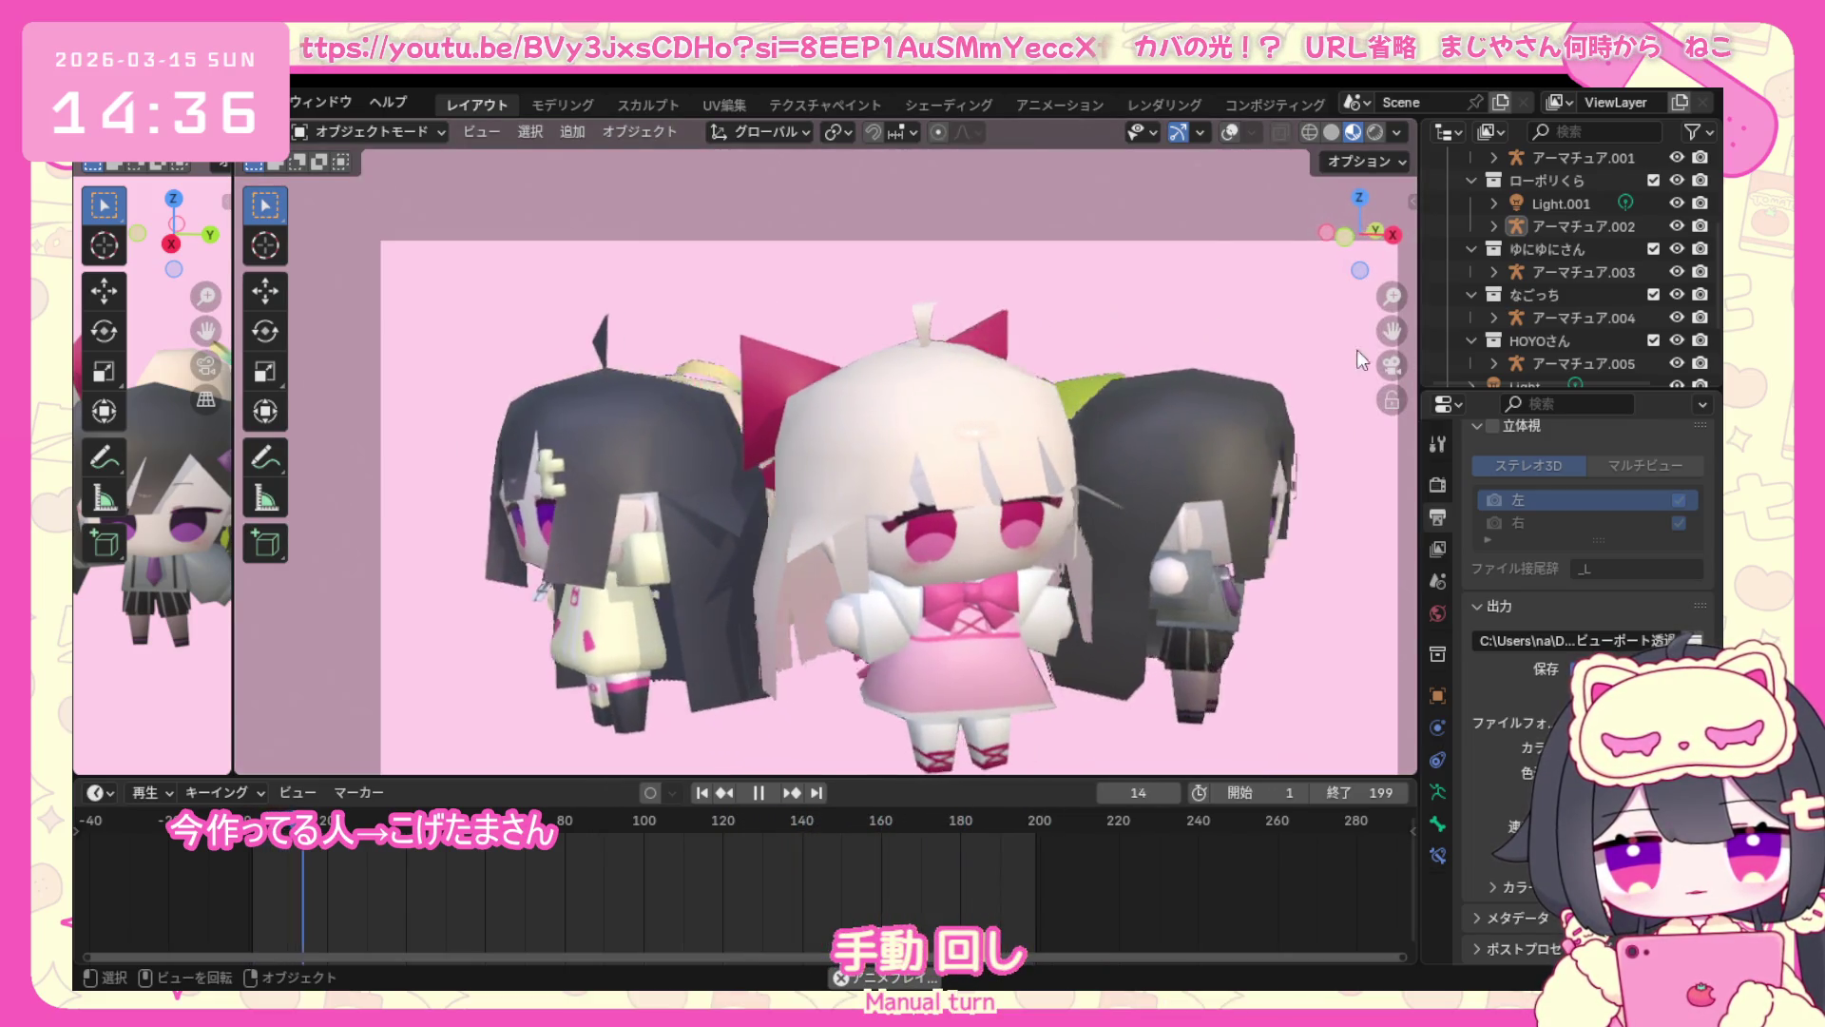
drag(1395, 329, 1338, 262)
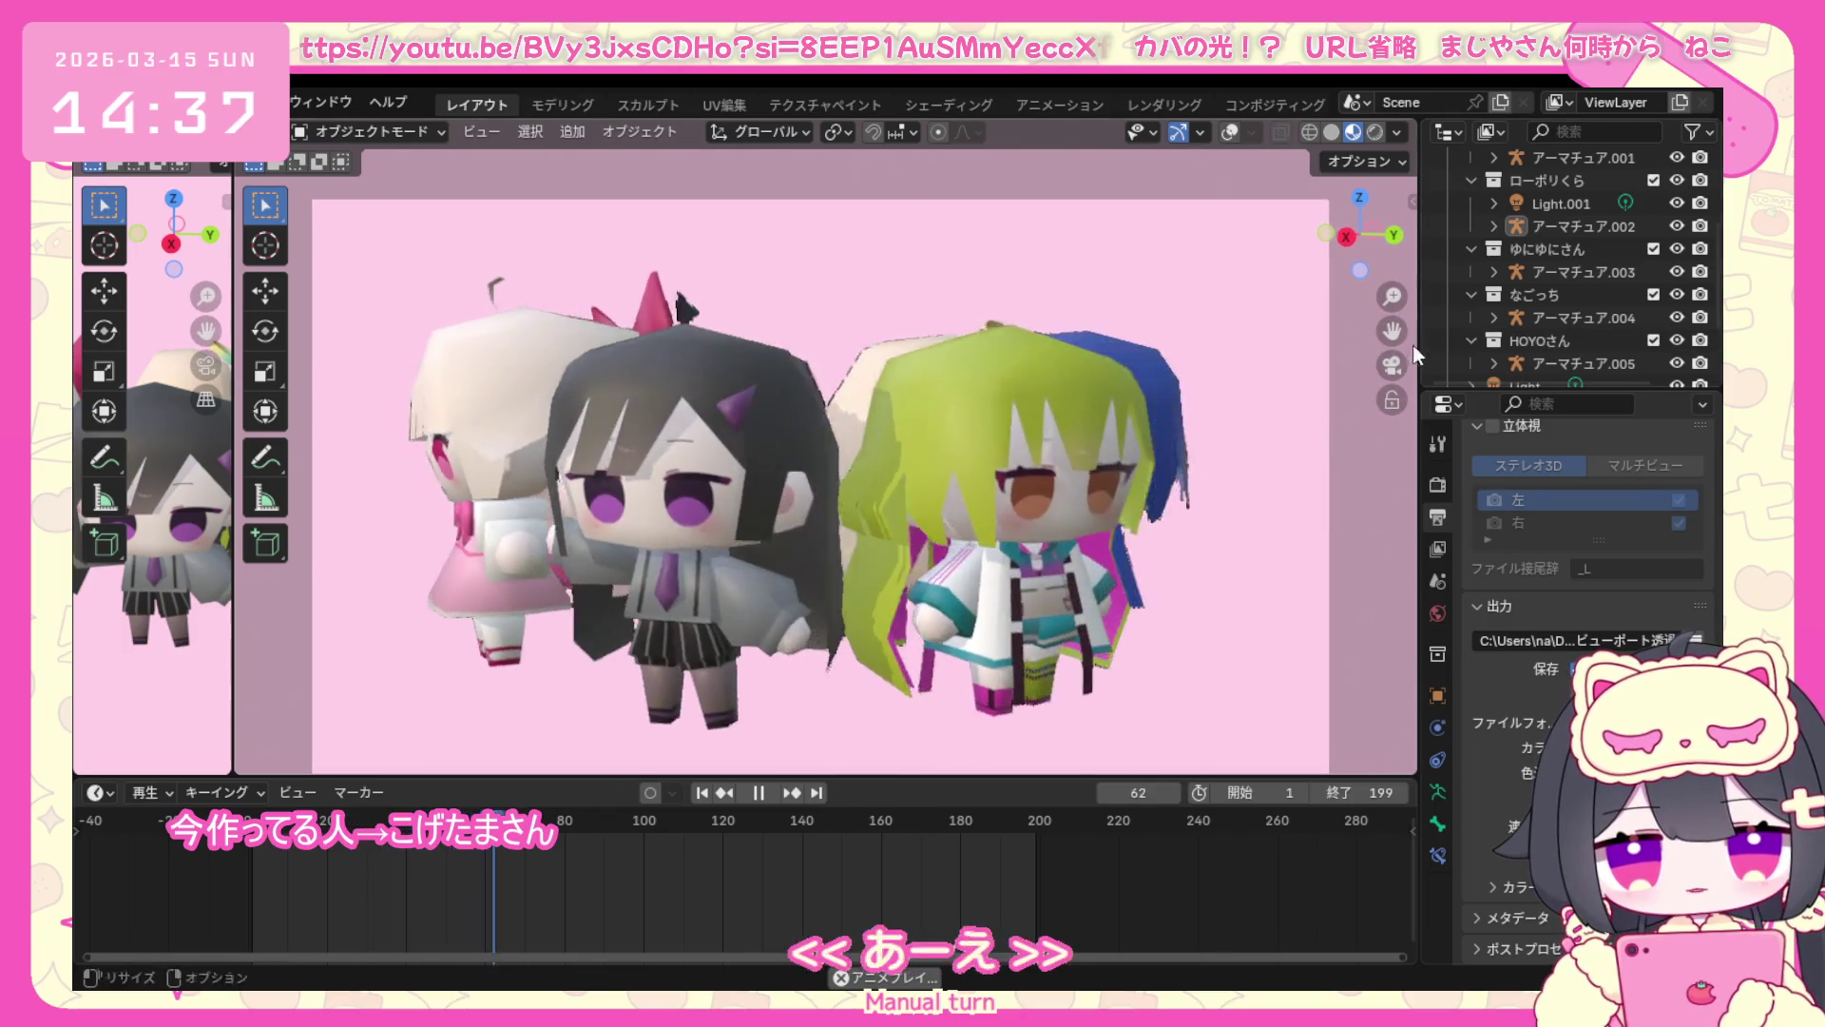
scroll(1294, 410, up, 2)
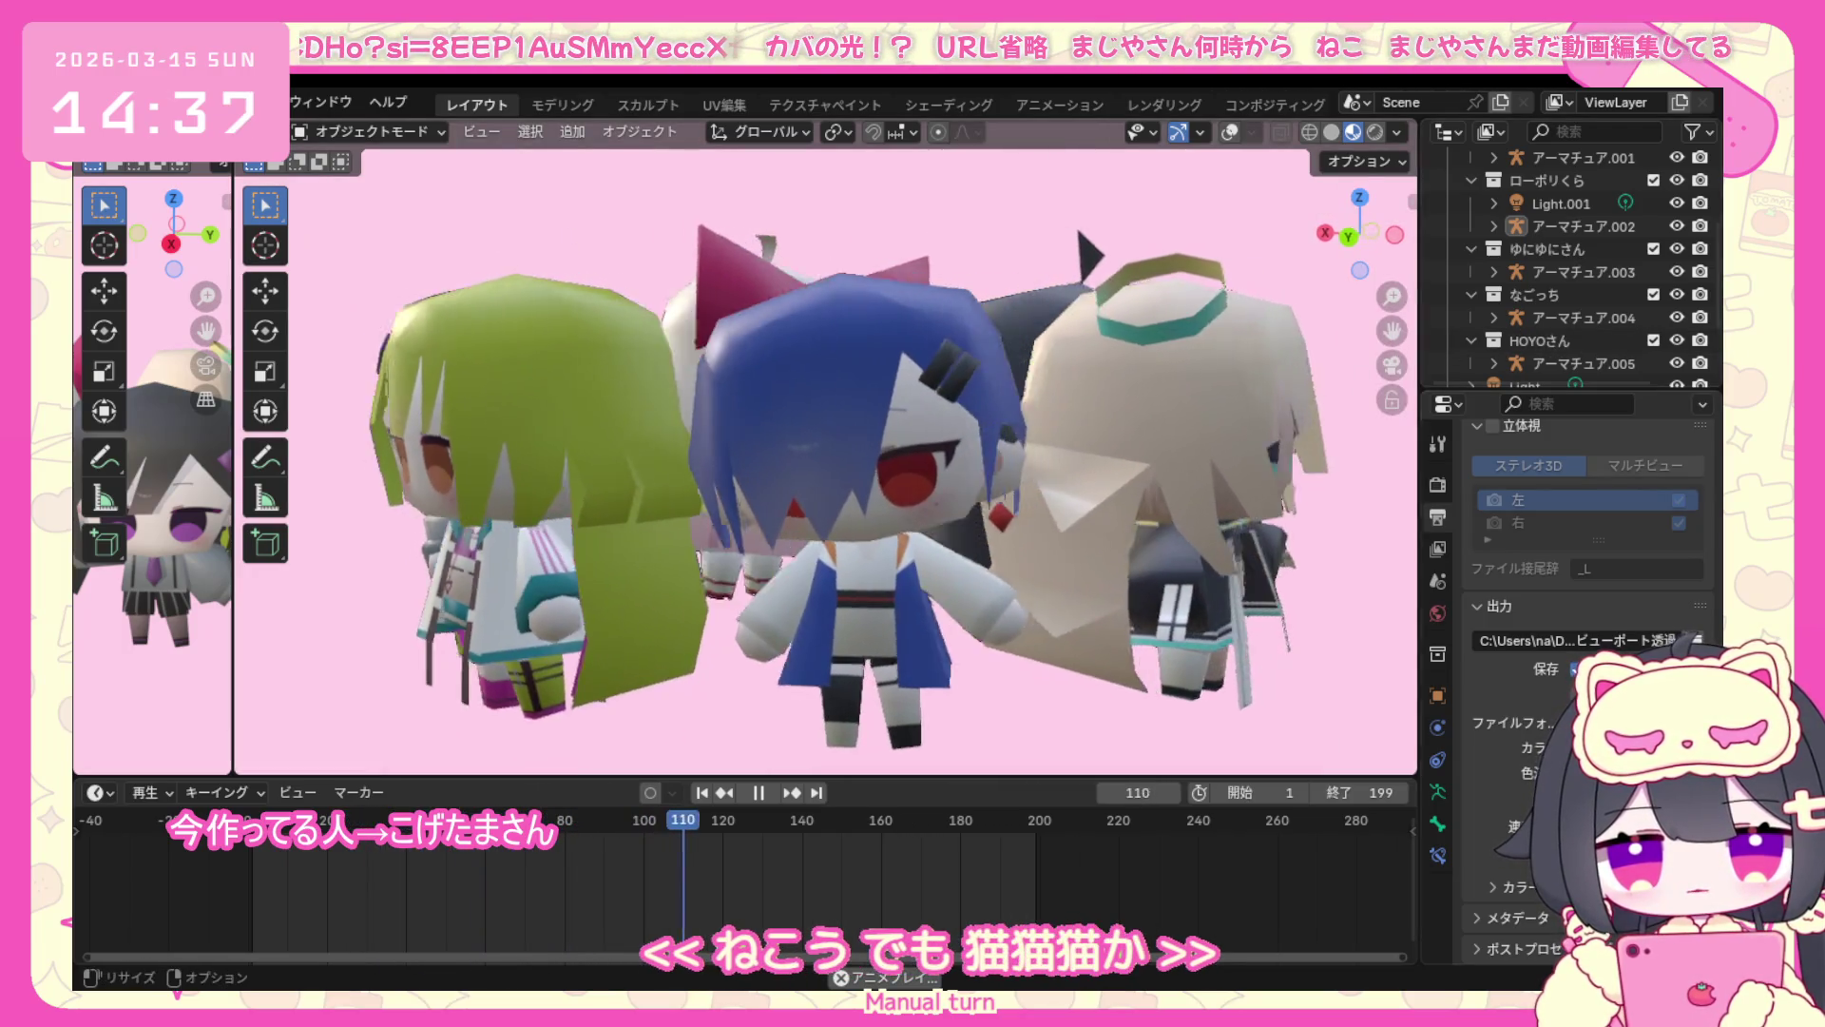